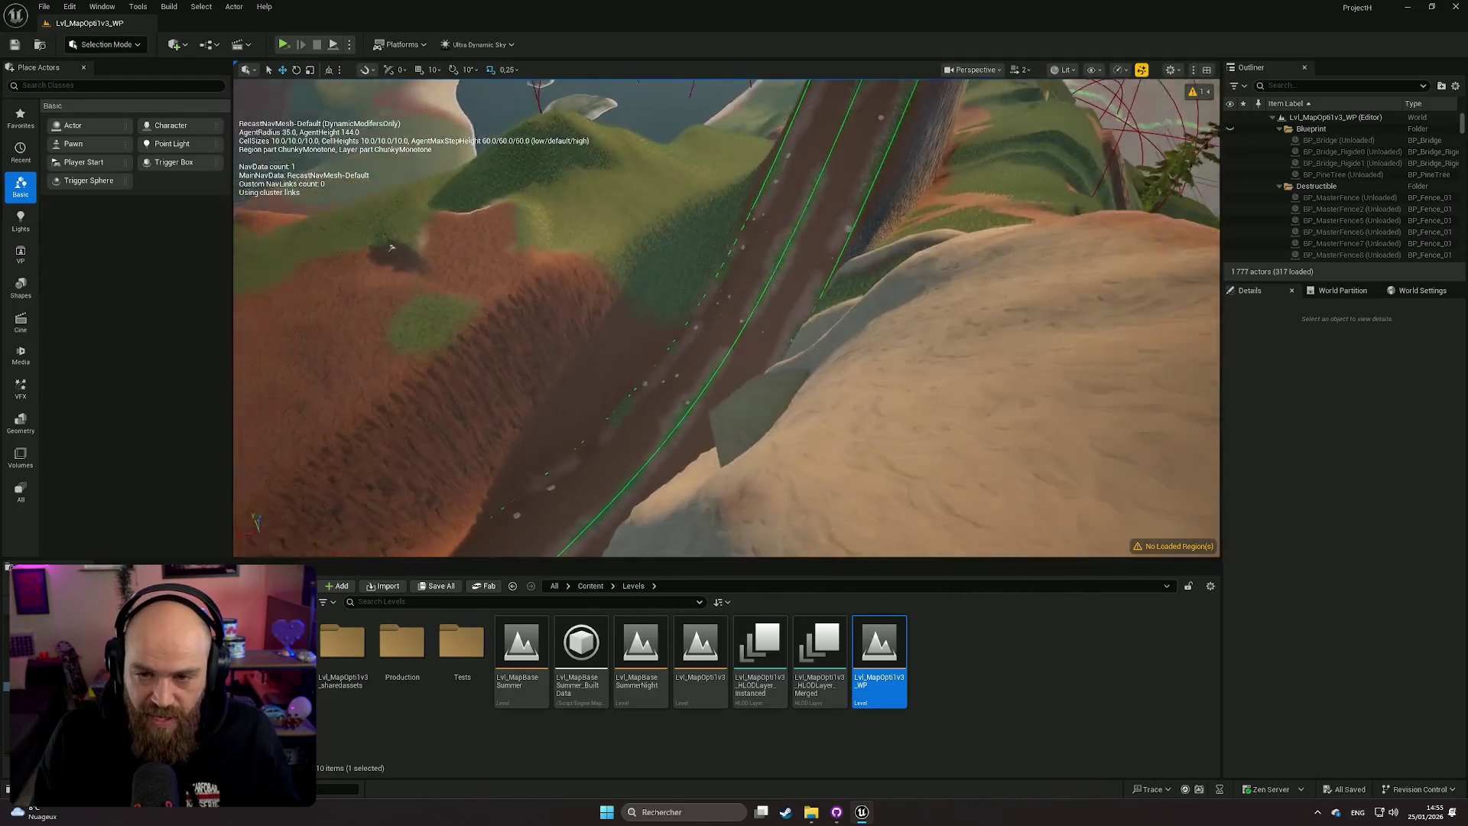
Step: Survey the road from above, then select the Splines tool in Landscape mode's Manage tab
mouse_move(391, 247)
left_mouse_down()
mouse_move(493, 254)
mouse_move(234, 304)
left_mouse_up()
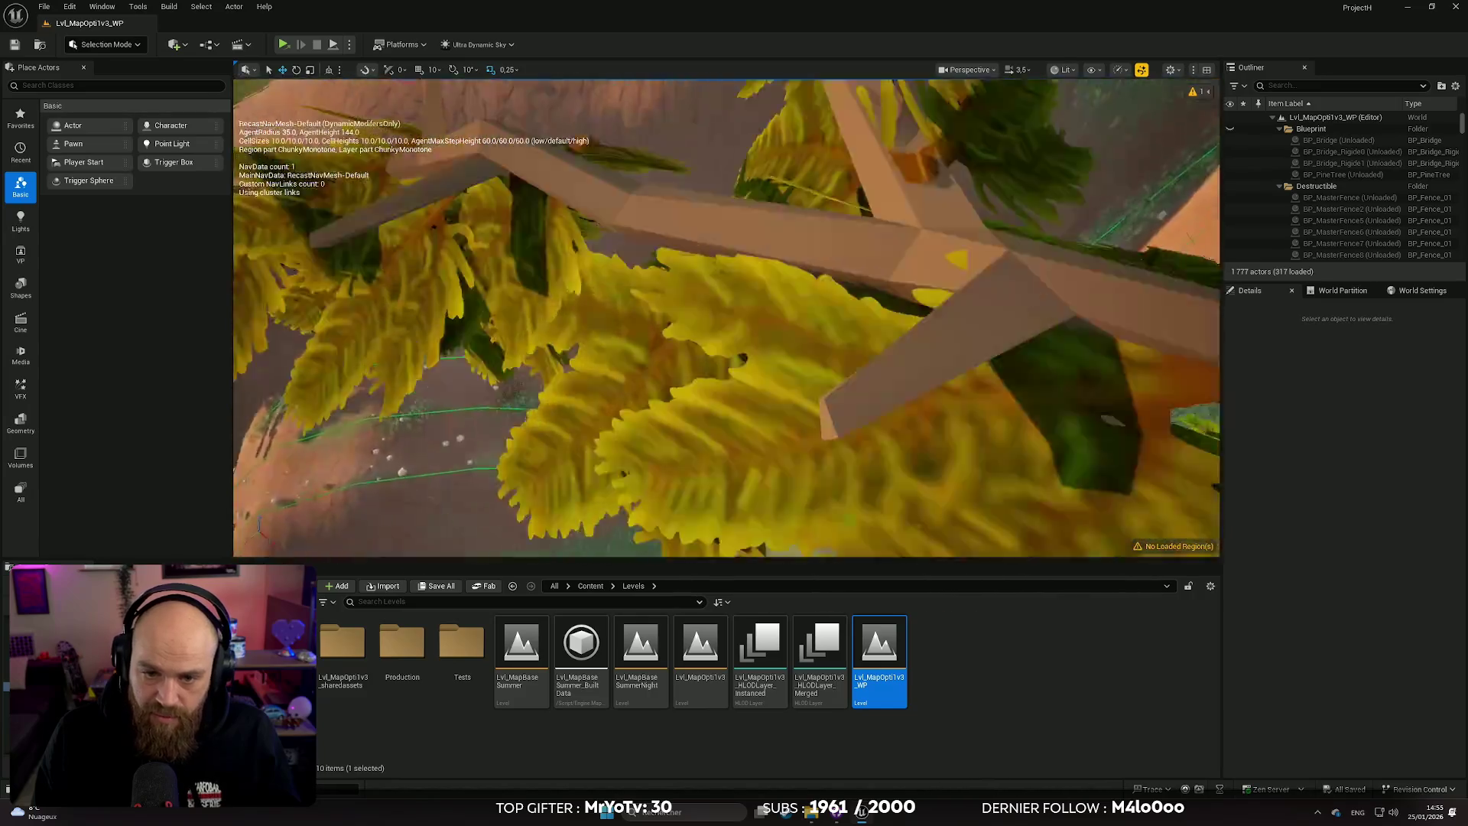
left_click_drag(235, 305, 252, 306)
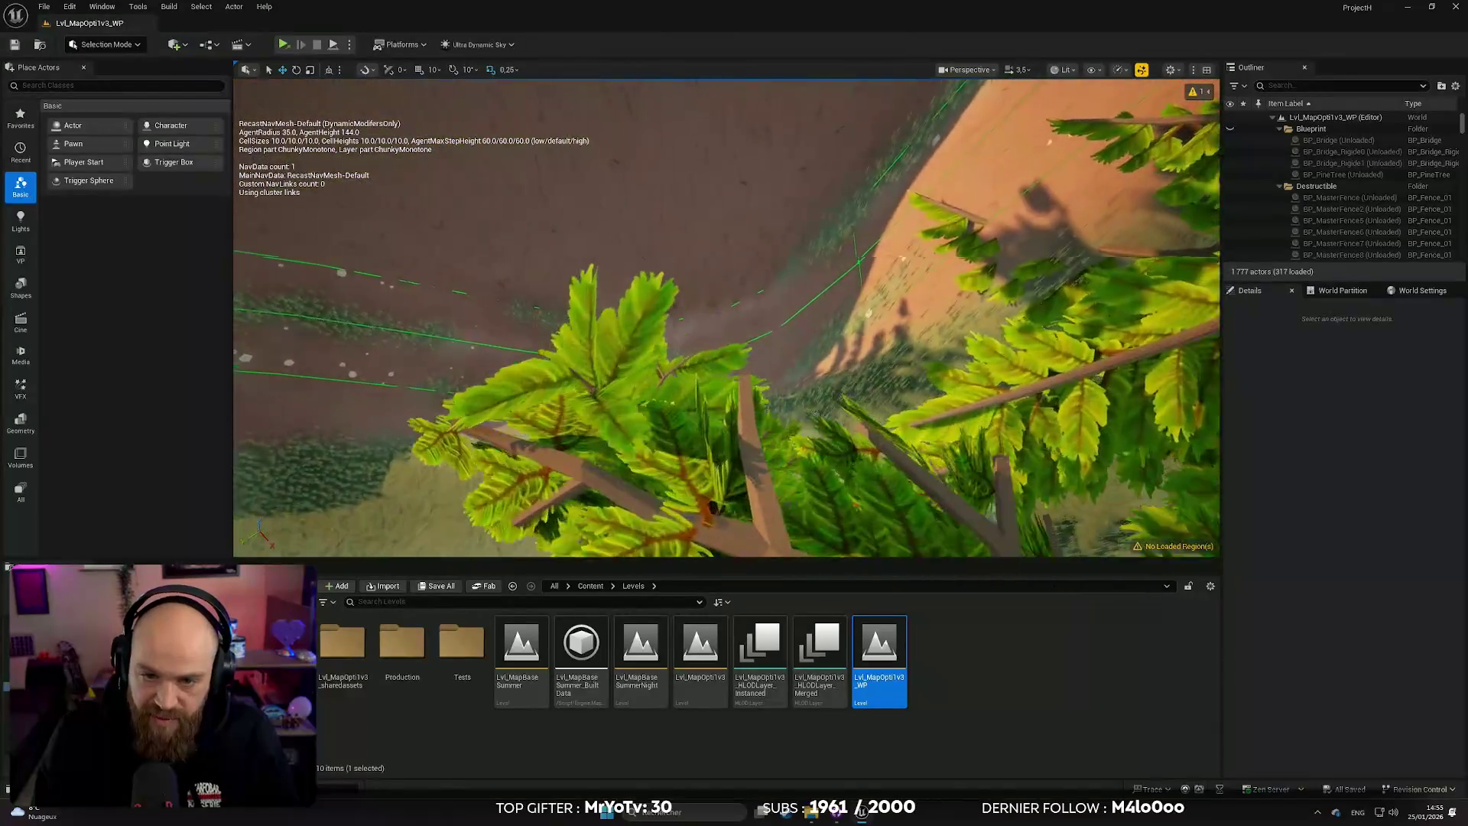
left_click(105, 44)
left_click(88, 73)
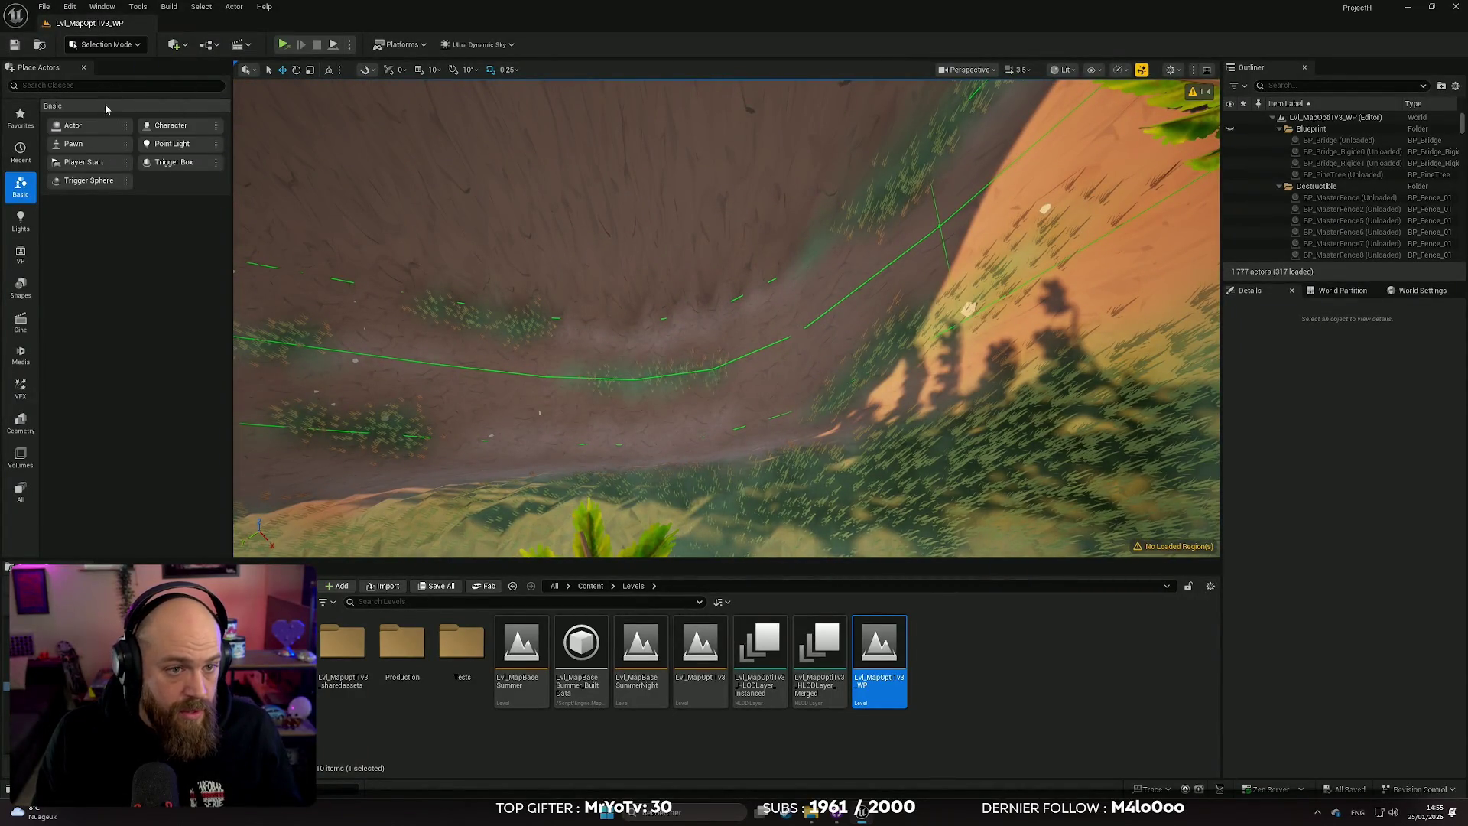
left_click(80, 87)
left_click(20, 140)
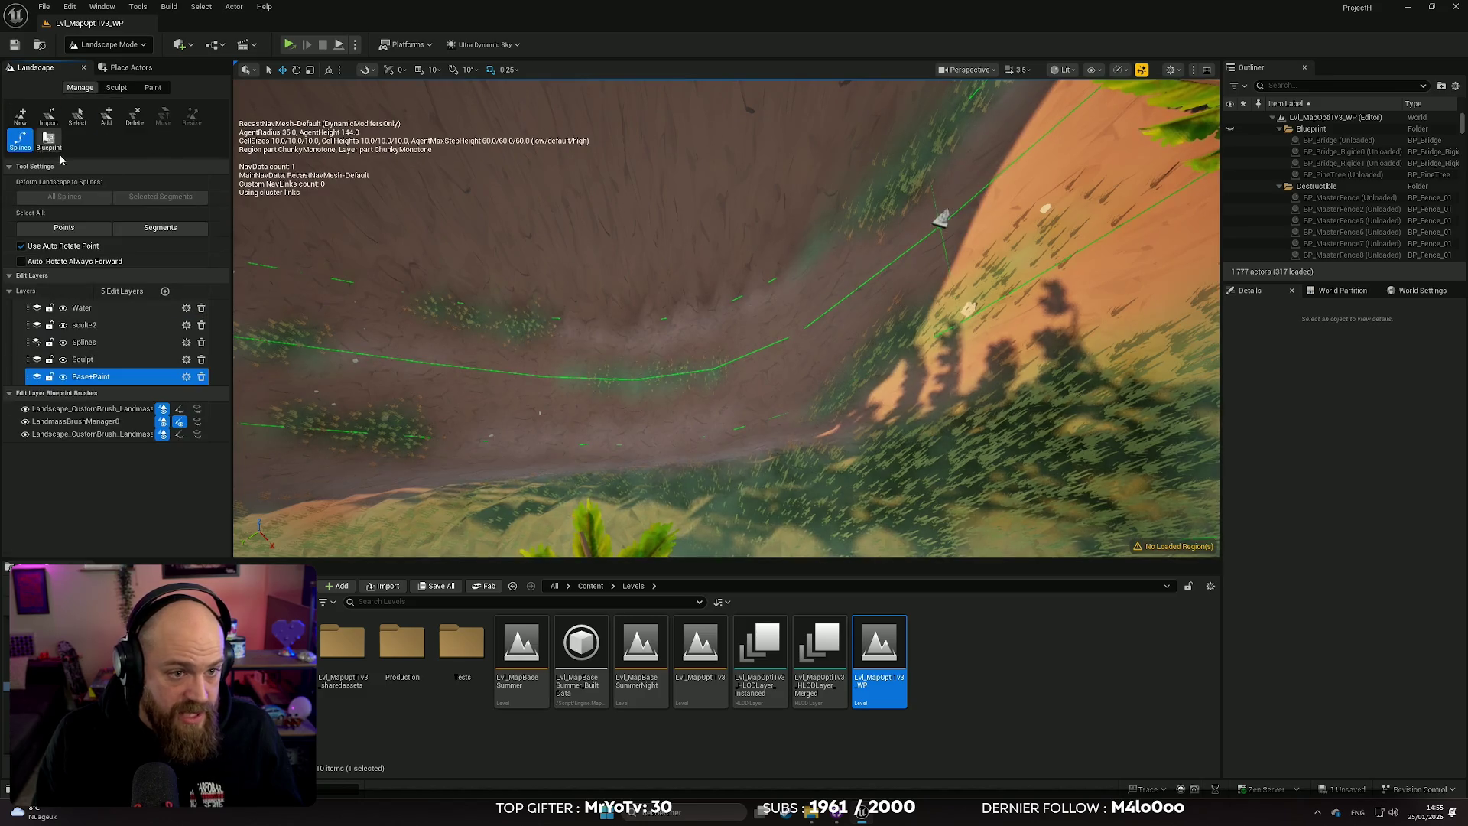
Step: Select a road spline control point, focus on it and rotate it to turn the road
left_click(857, 258)
key("f")
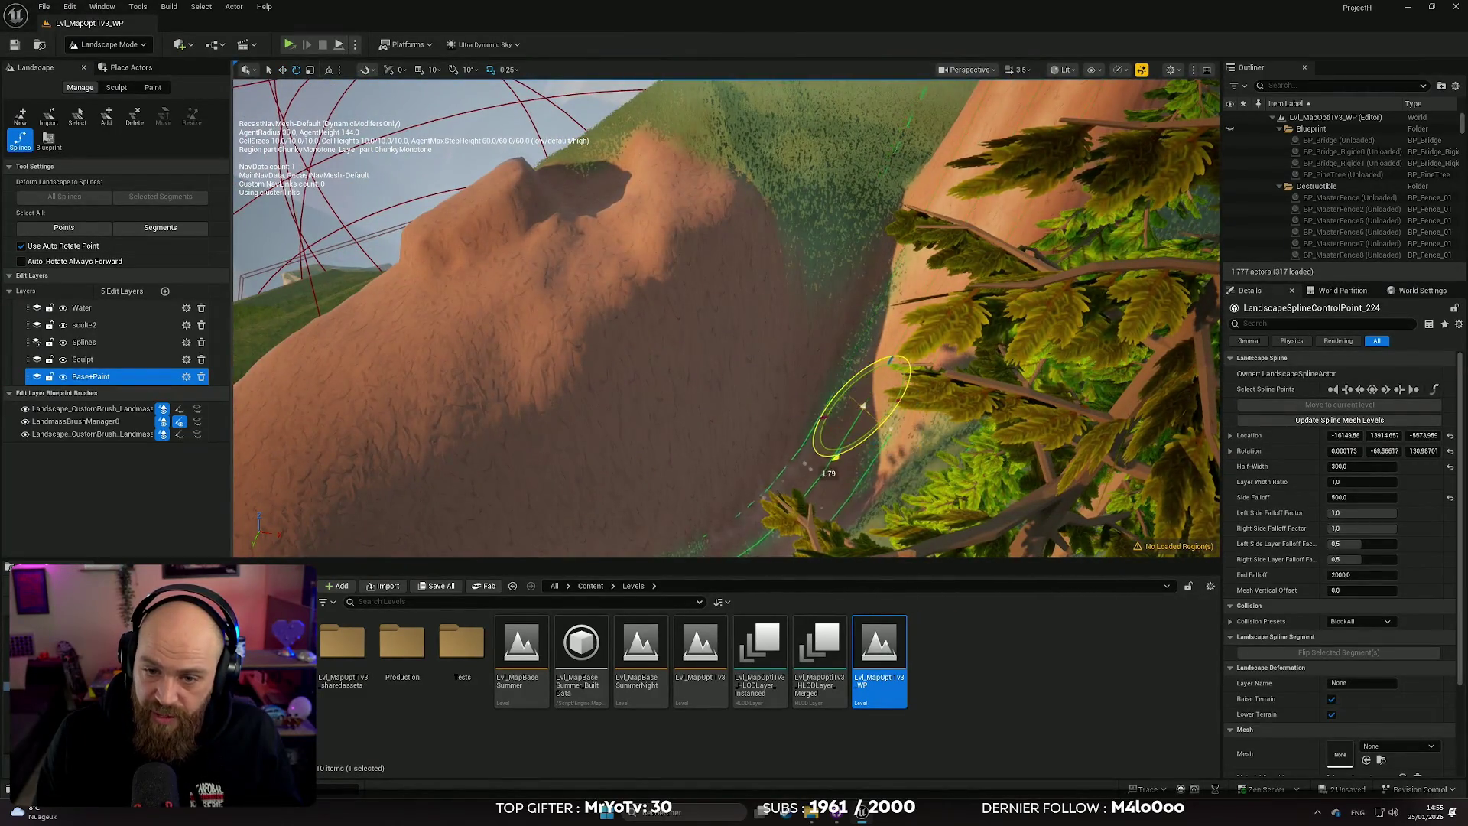
left_click_drag(862, 405, 841, 432)
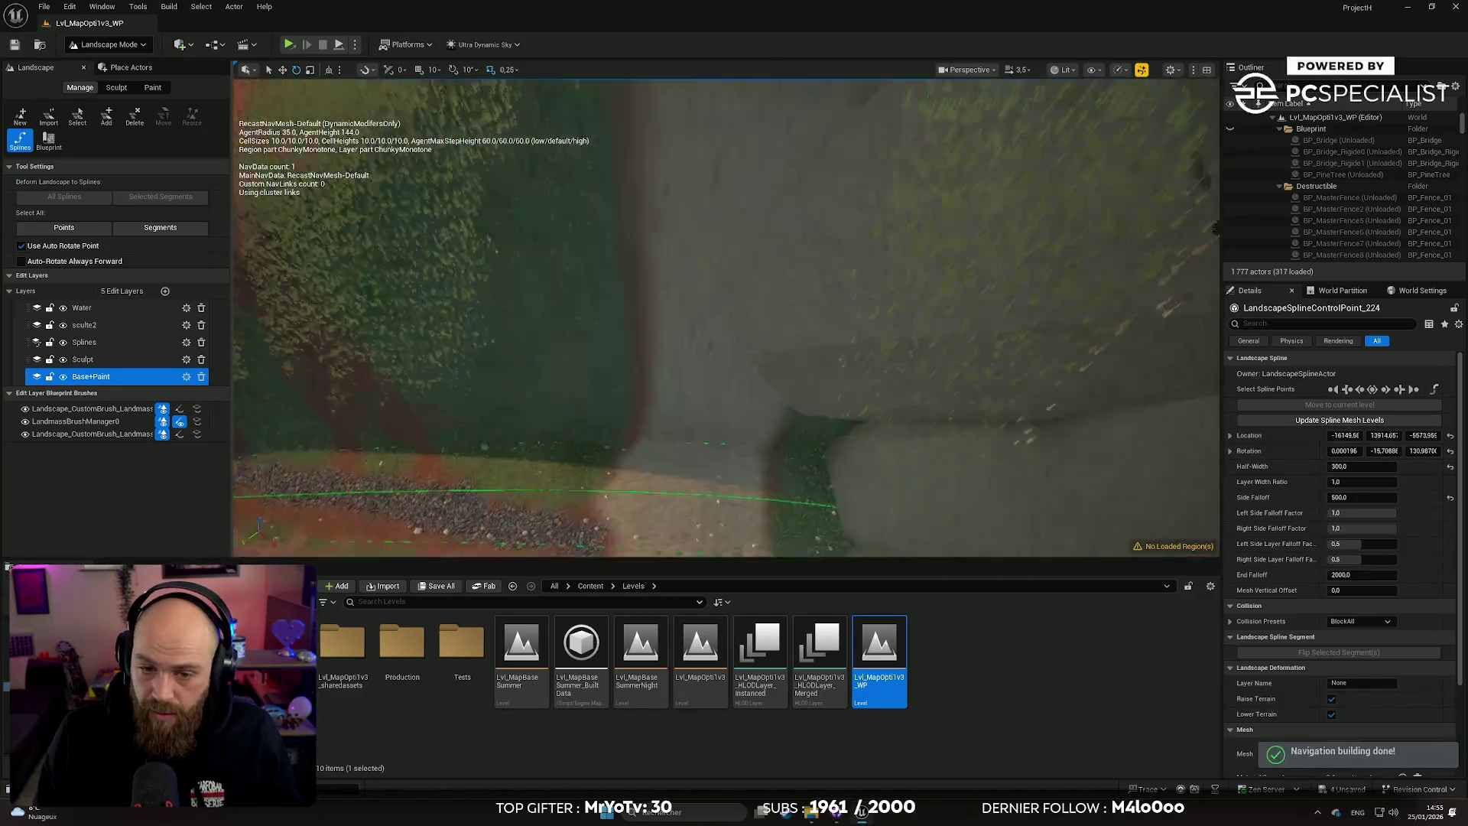
Step: Fly around the green spline, undo the rotation and show the World Partition map
scroll(727, 317, "down", 1)
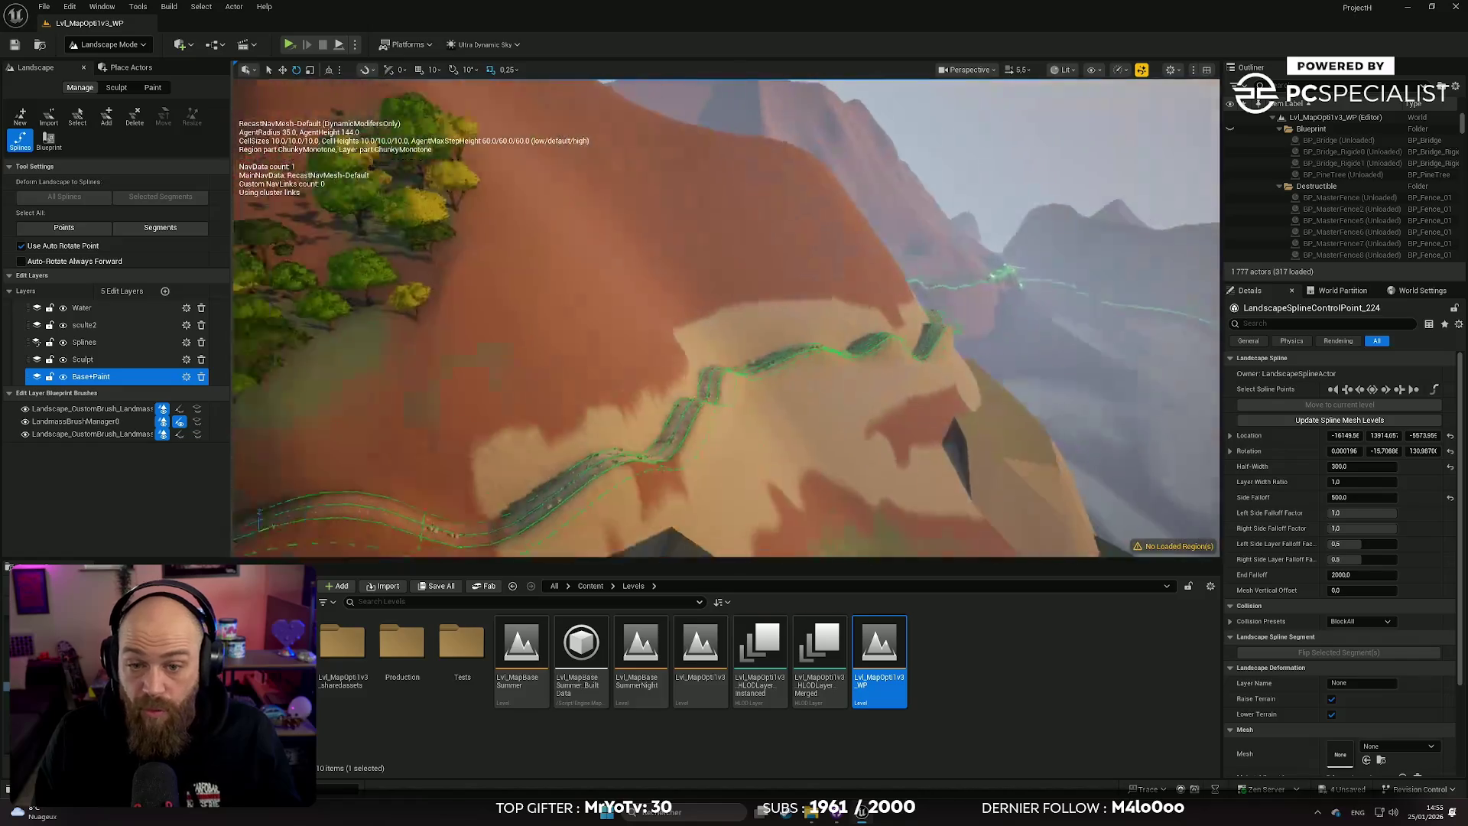
left_click_drag(678, 422, 678, 422)
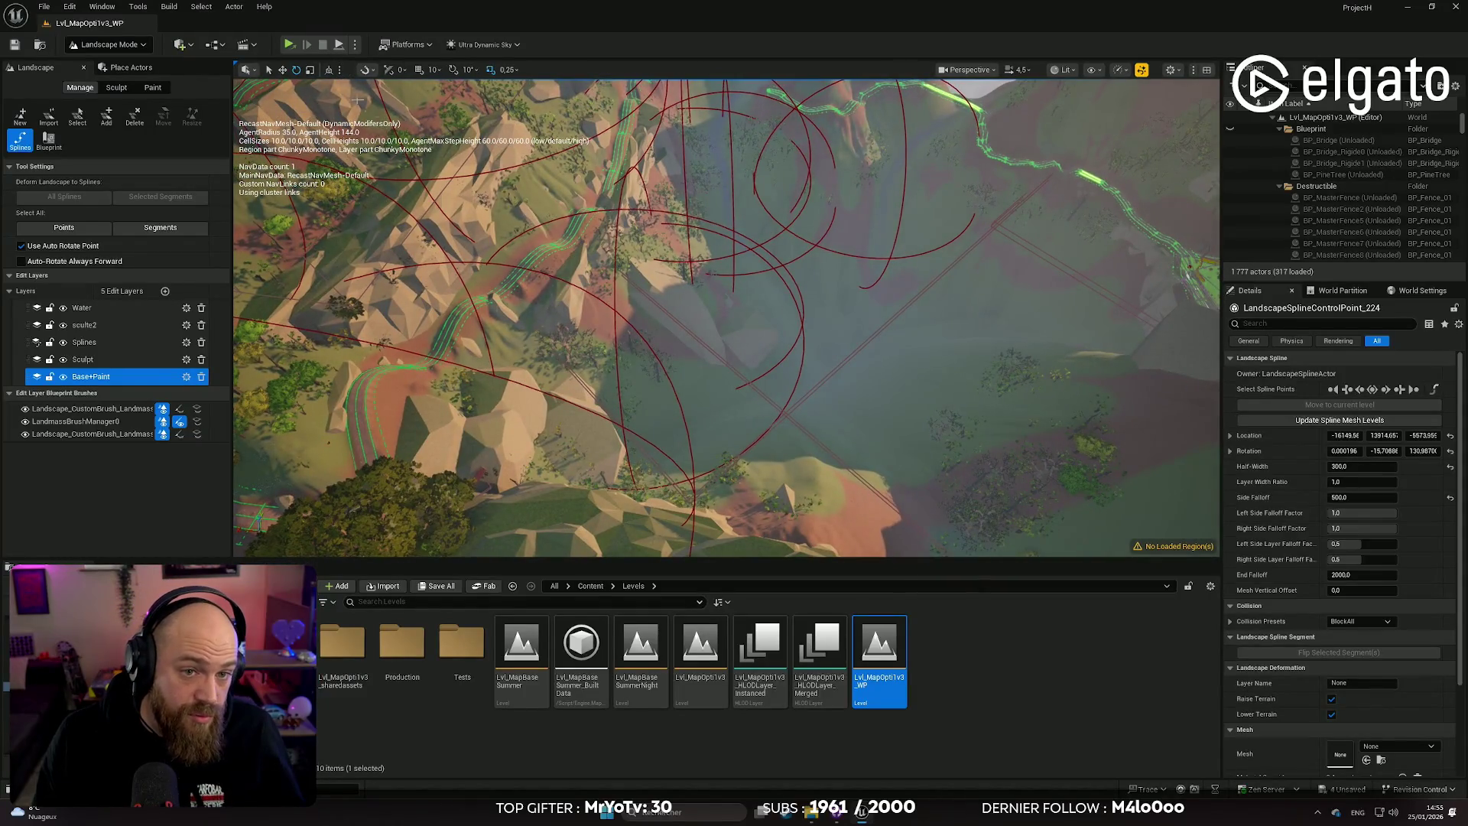
scroll(485, 218, "up", 3)
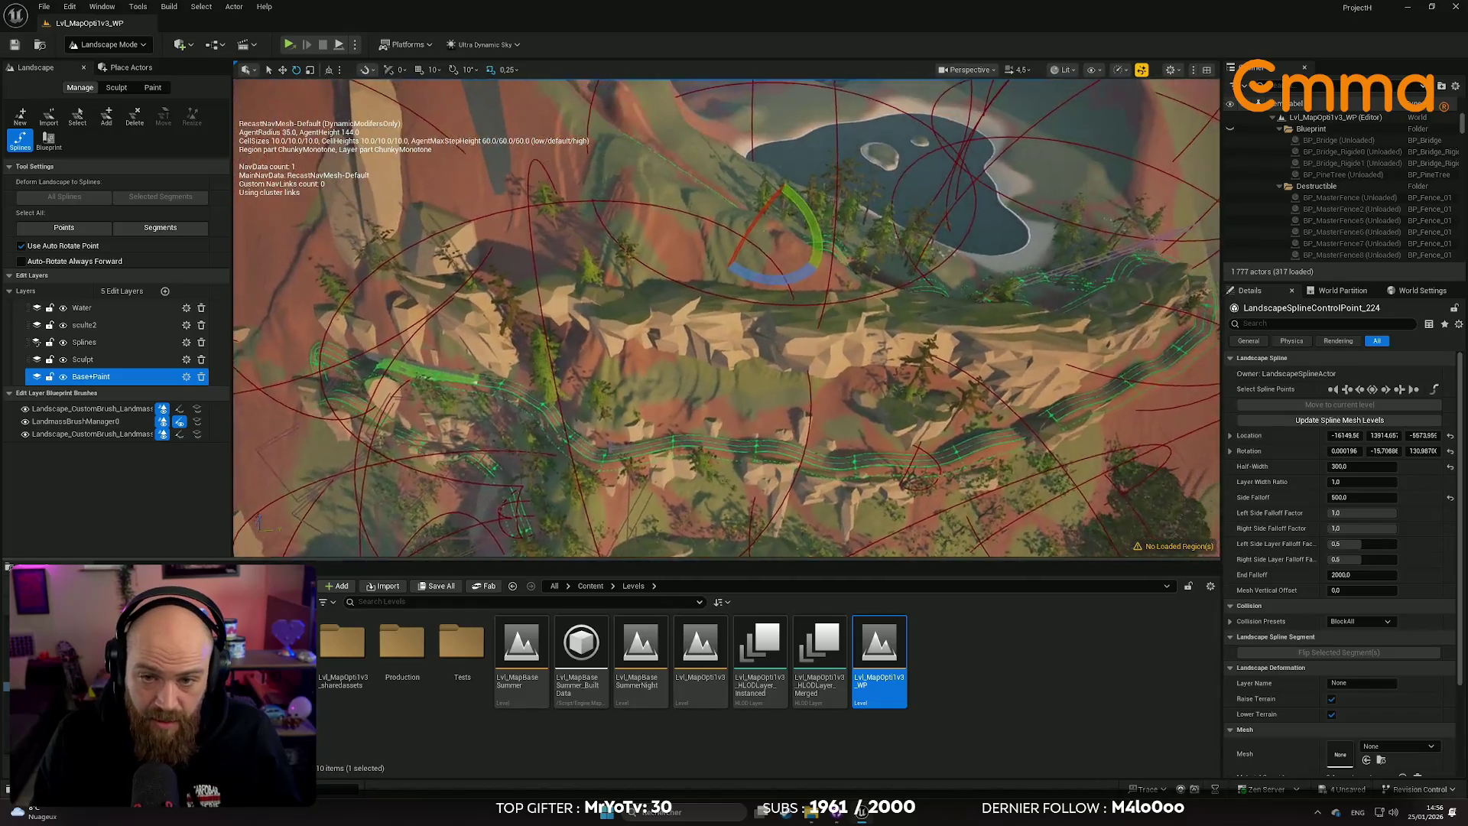
key("ctrl+z")
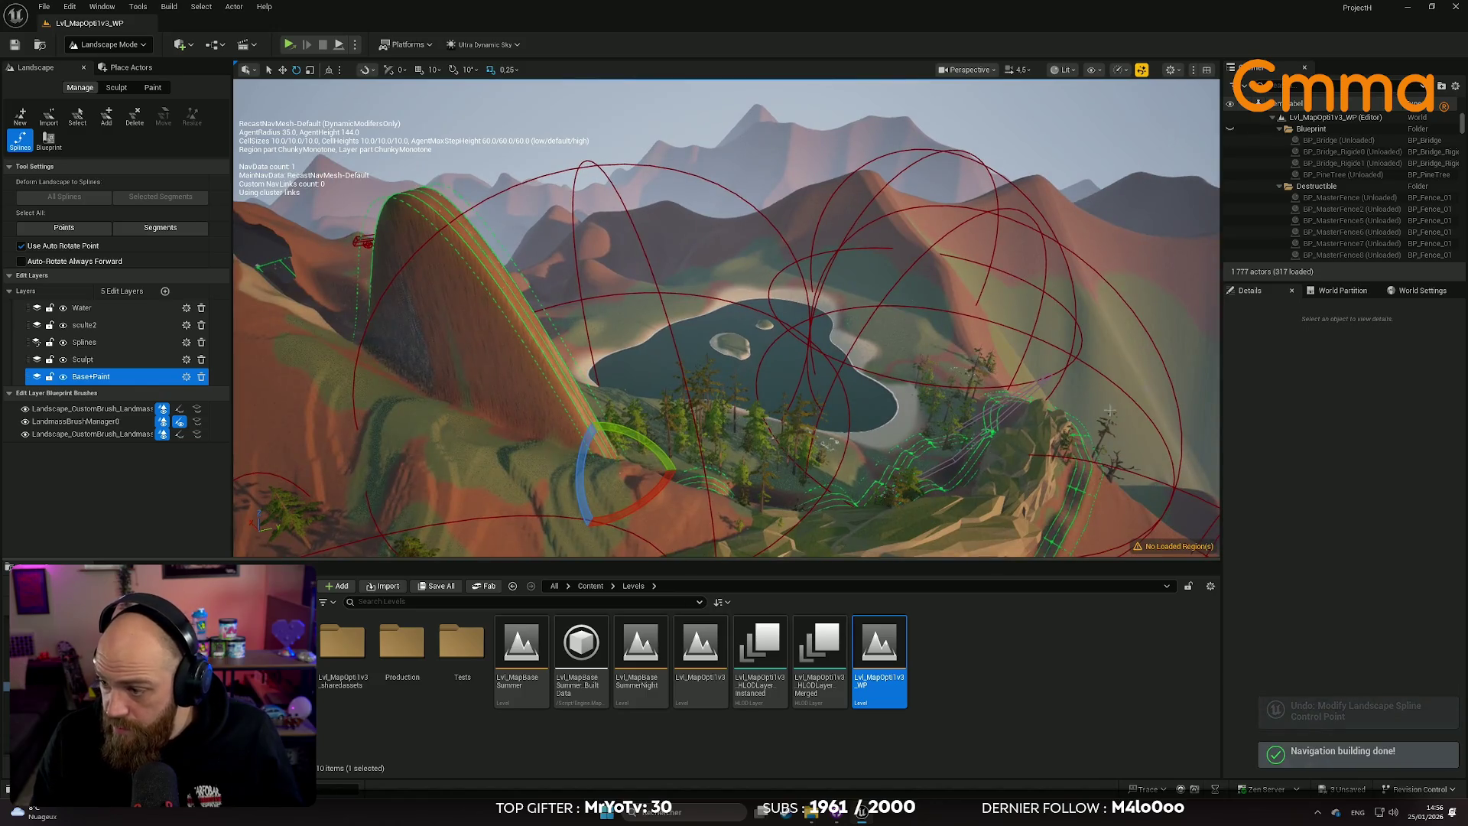
left_click(1422, 290)
left_click(1346, 294)
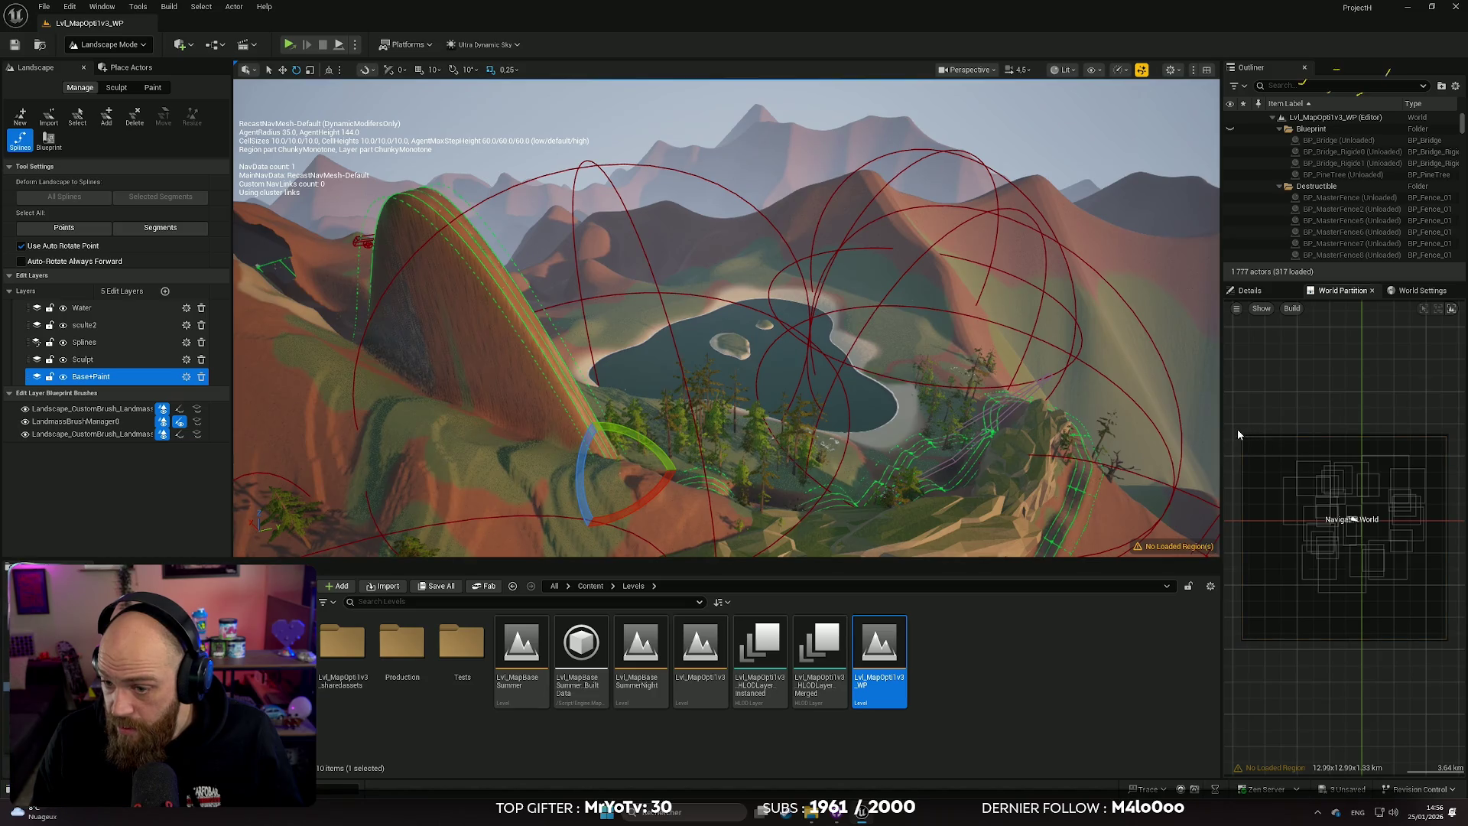
Step: Mark a region on the World Partition minimap, load it from the selection and jump there
left_click_drag(1237, 429, 1457, 655)
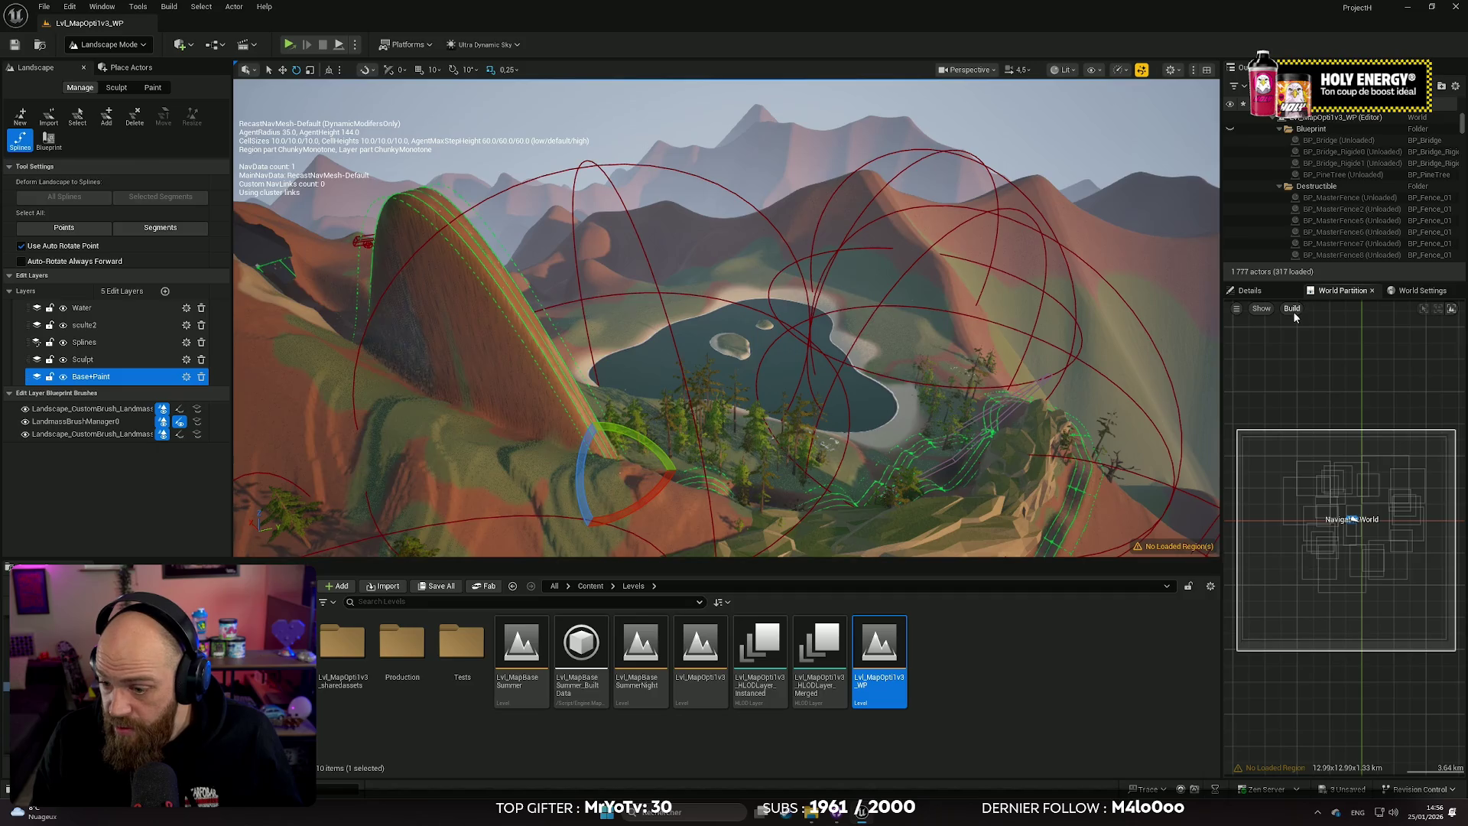
scroll(1331, 566, "down", 3)
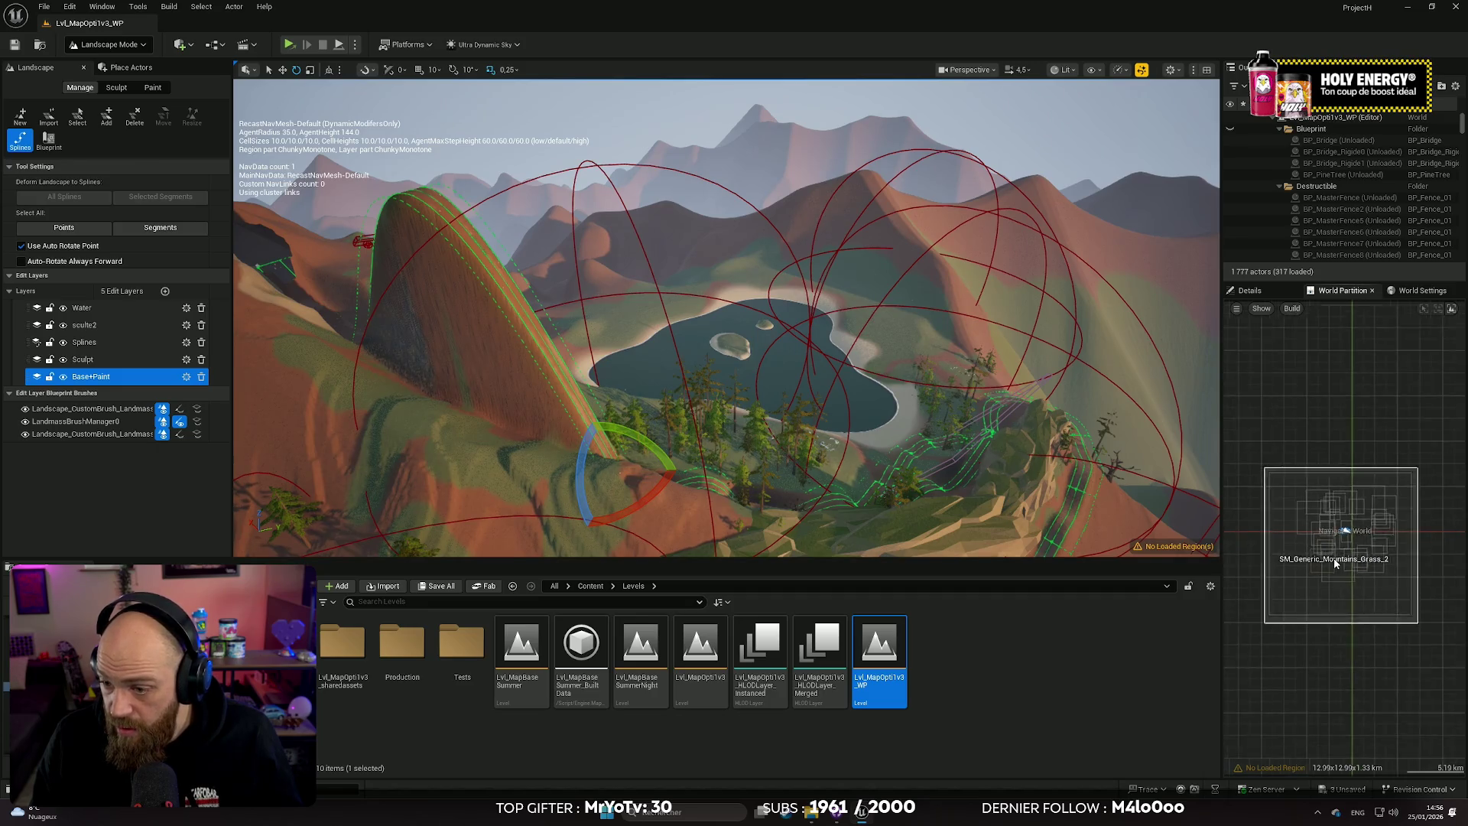
scroll(1343, 570, "up", 1)
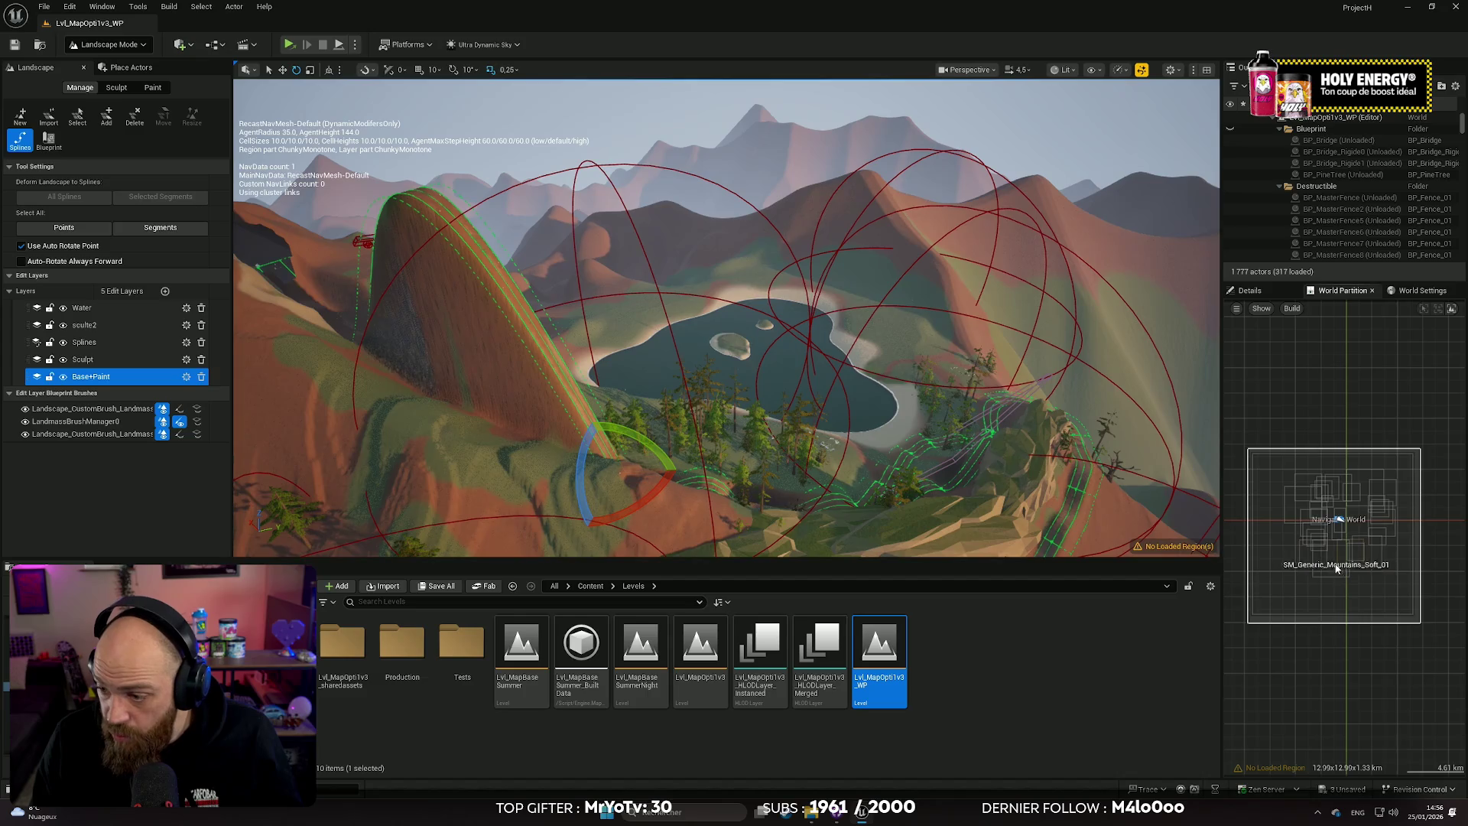
right_click(1335, 576)
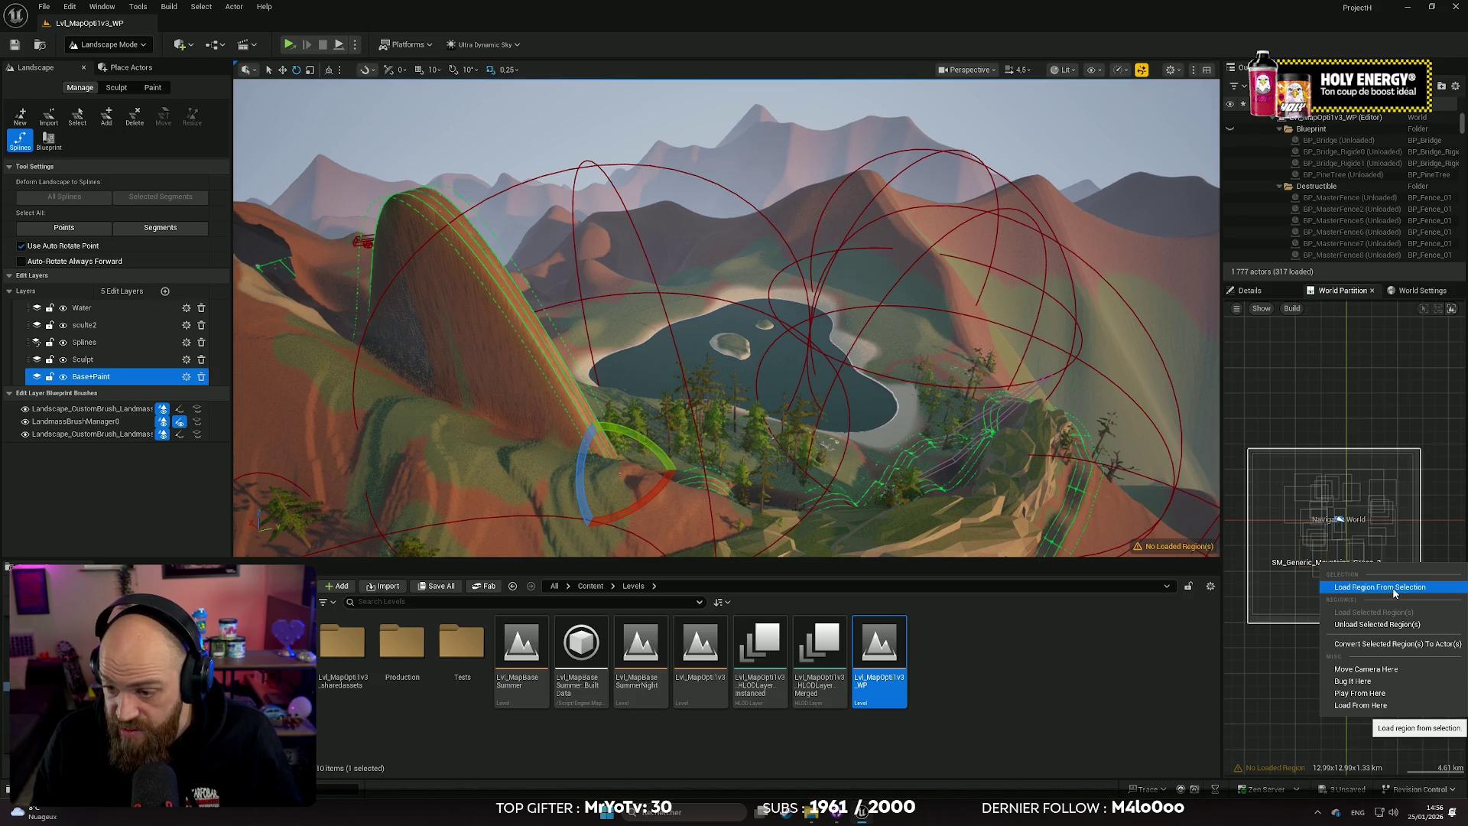
left_click(1393, 591)
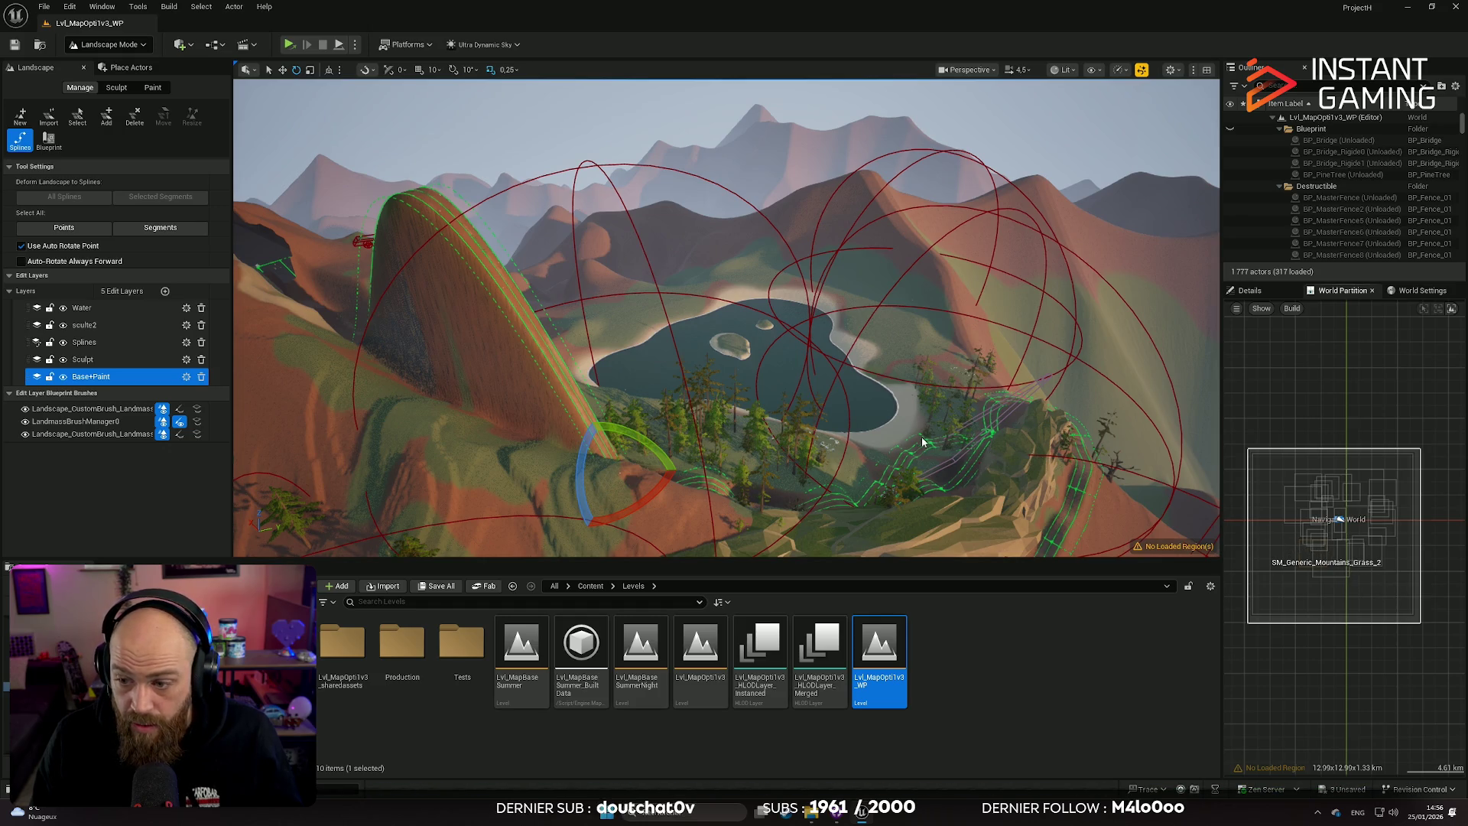
double_click(1340, 519)
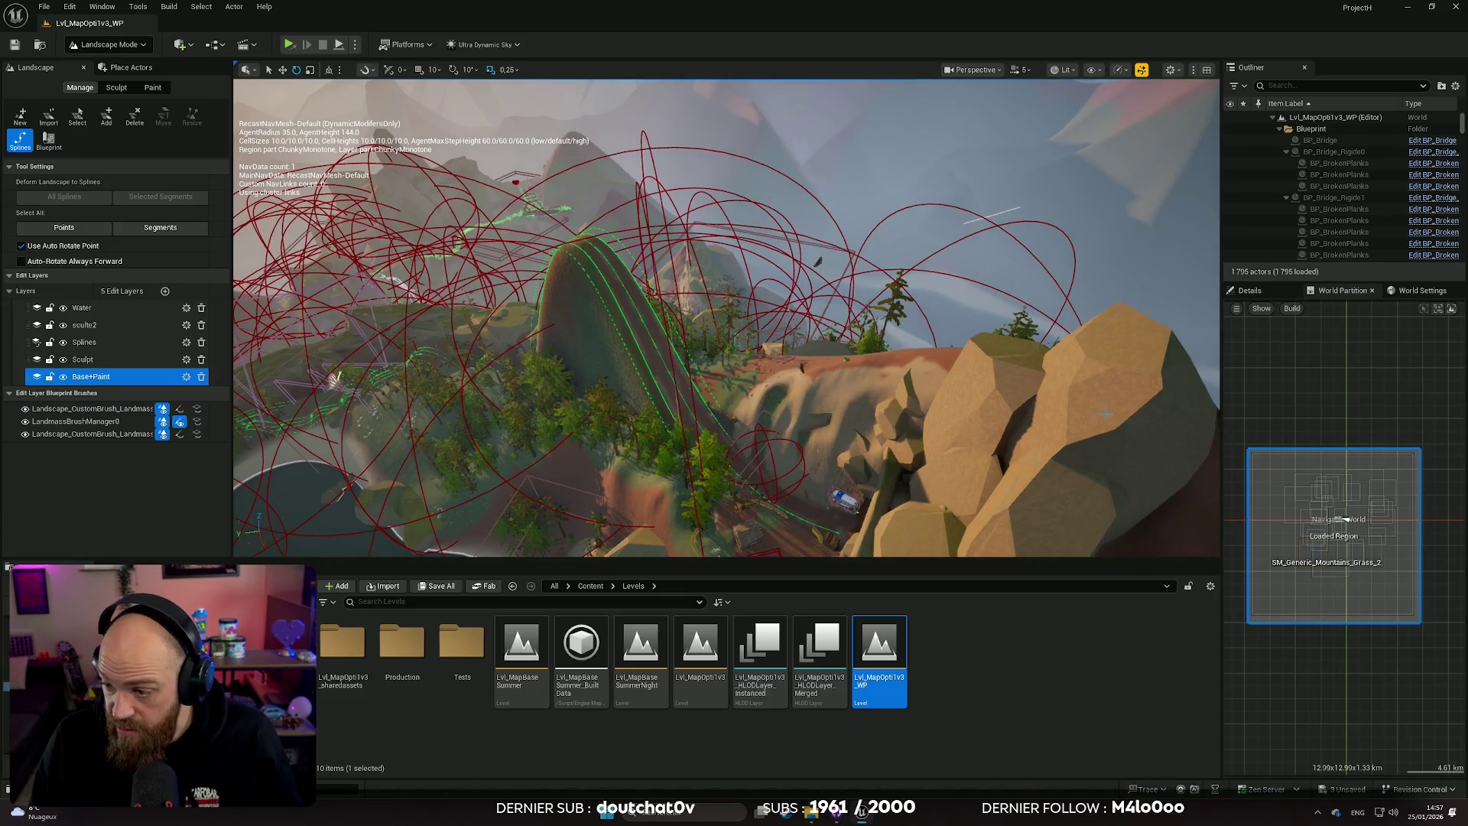
Step: Show the level's World Settings panel and open the Edit menu
left_click(1415, 292)
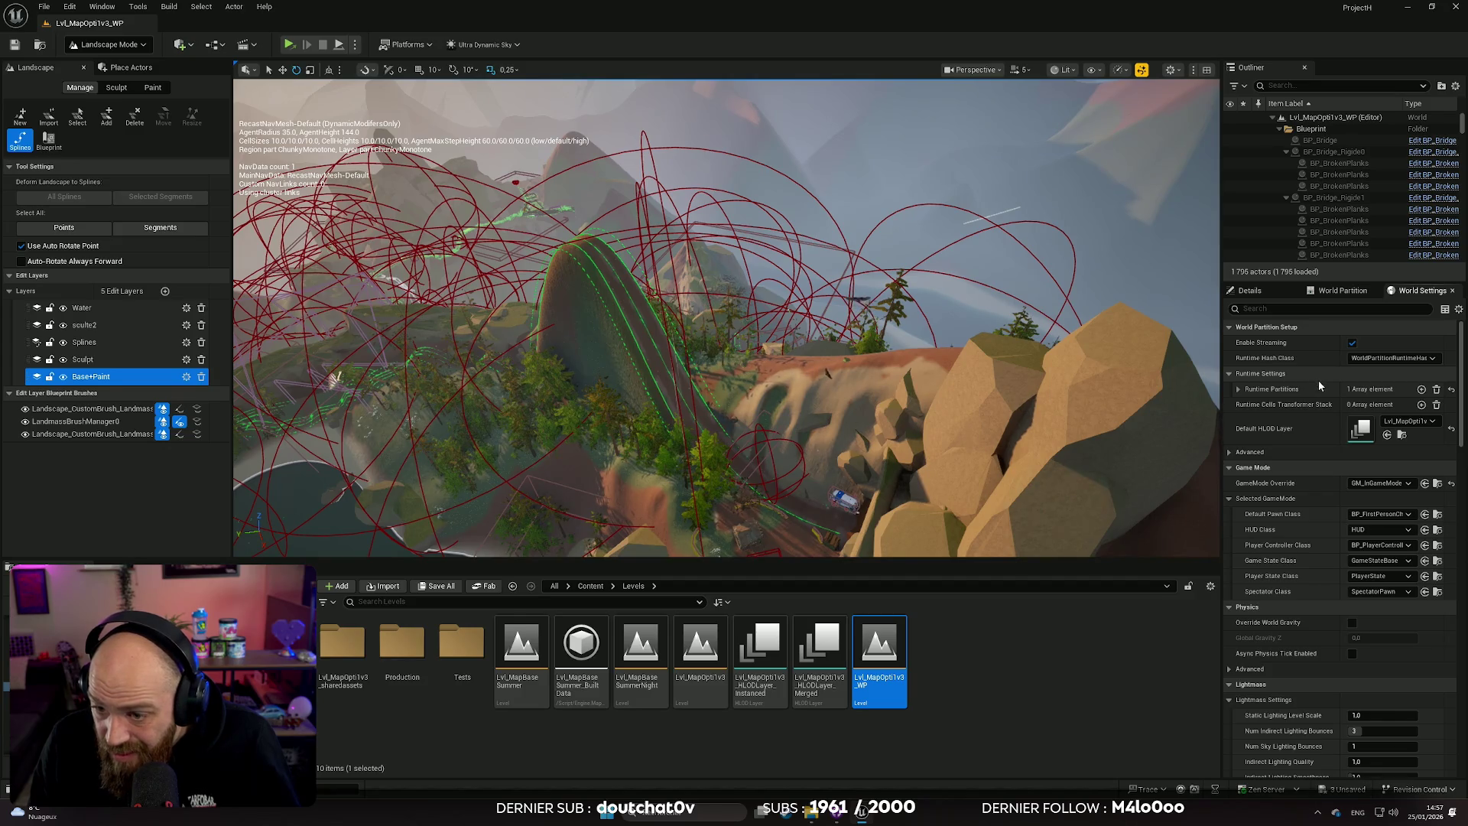
left_click(68, 9)
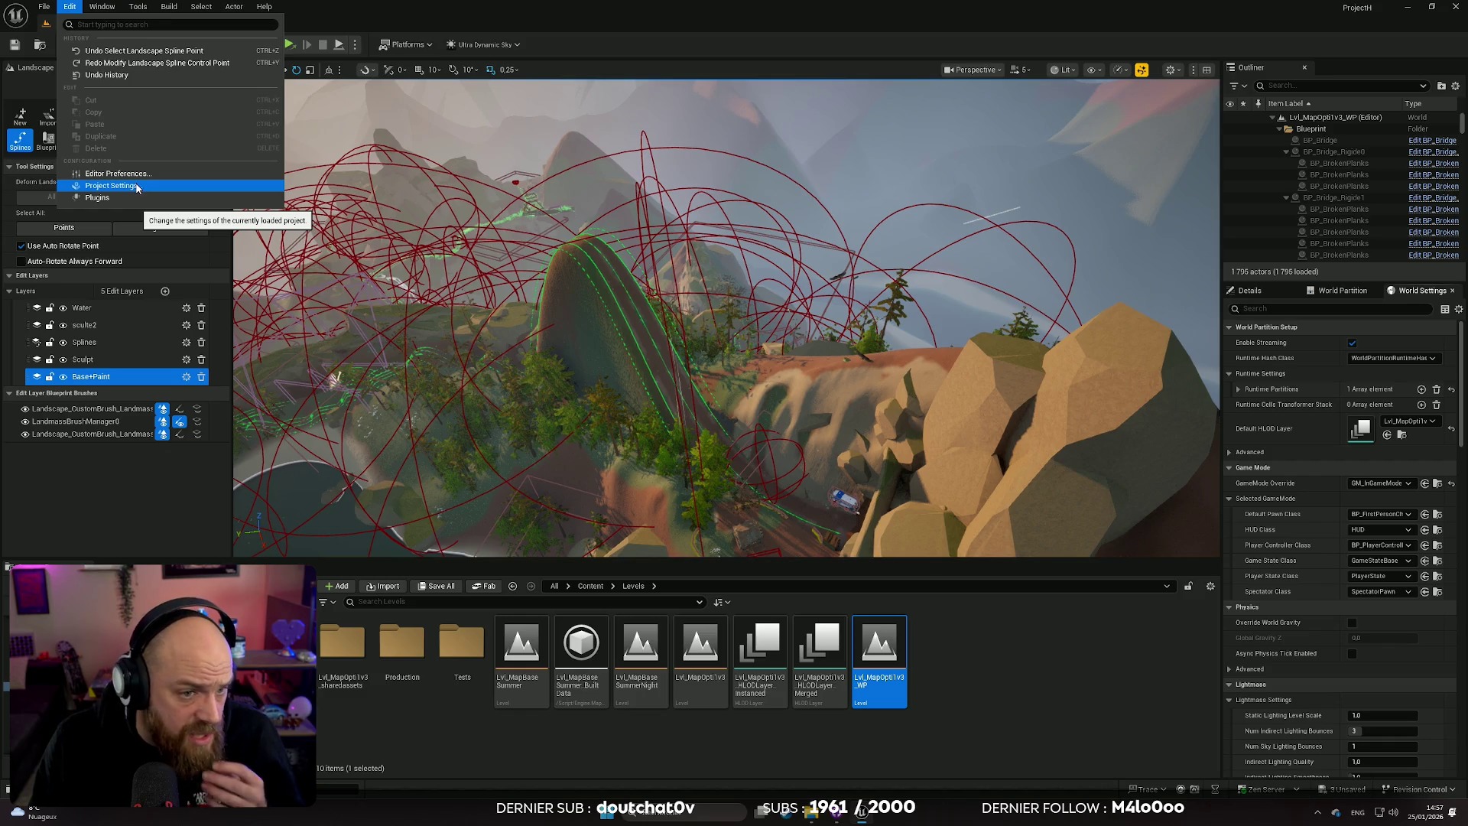
Step: In Project Settings, search 'ama' and set Editor Startup Map to Lvl_MapOpti1v3_WP
left_click(110, 186)
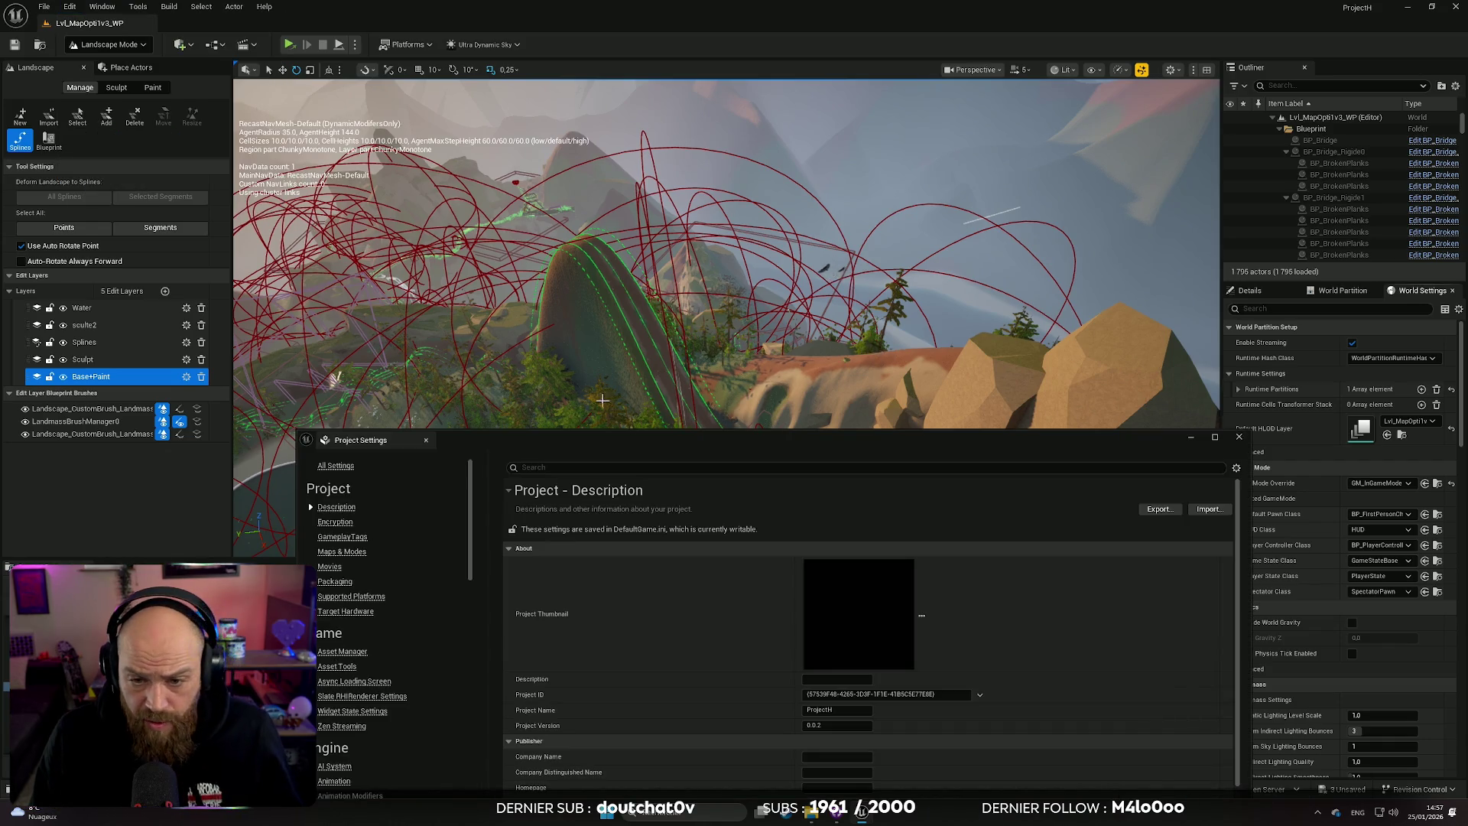
mouse_move(768, 442)
left_mouse_down()
mouse_move(738, 401)
mouse_move(696, 167)
left_mouse_up()
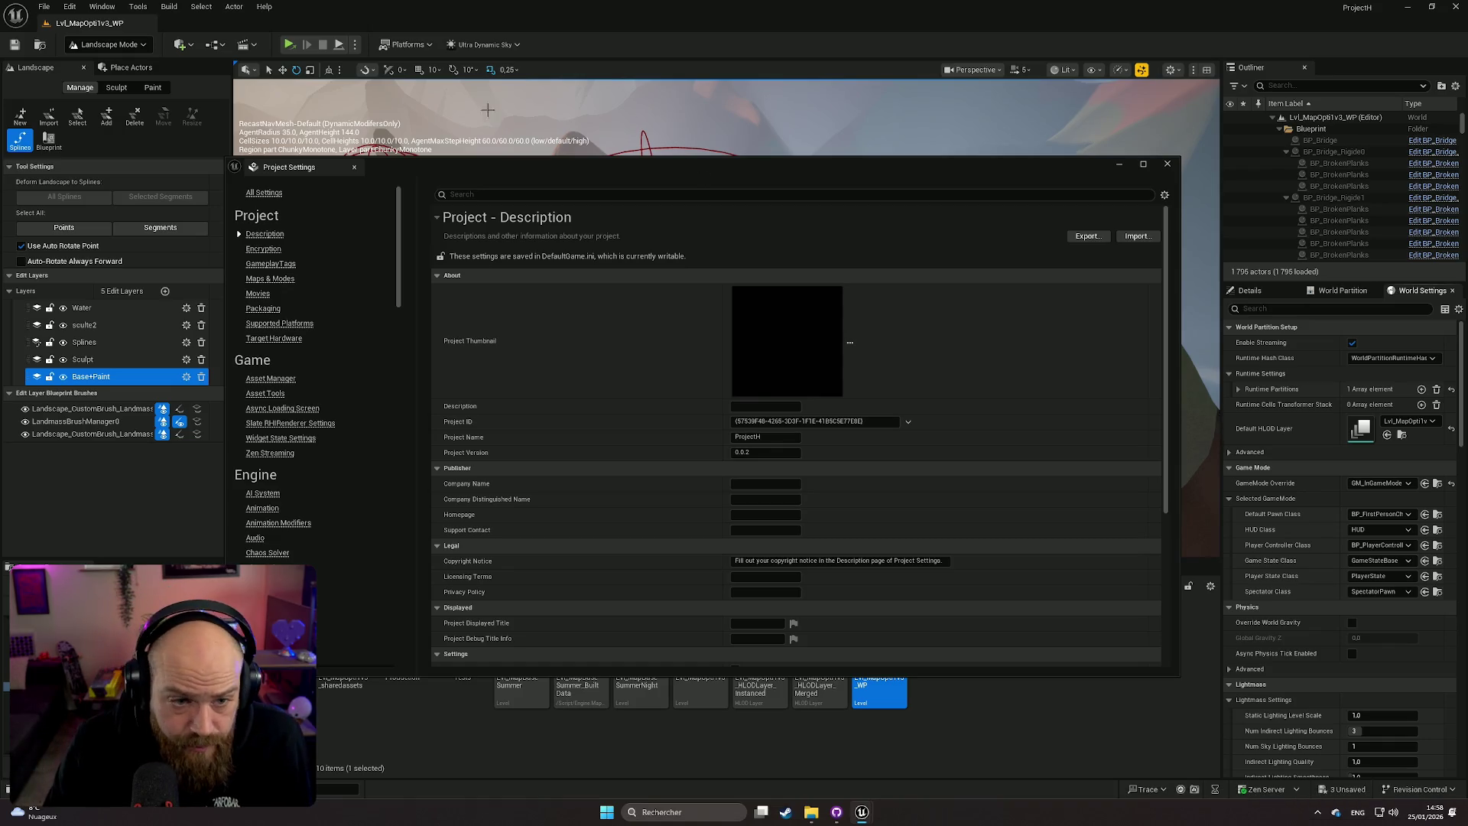
type("a")
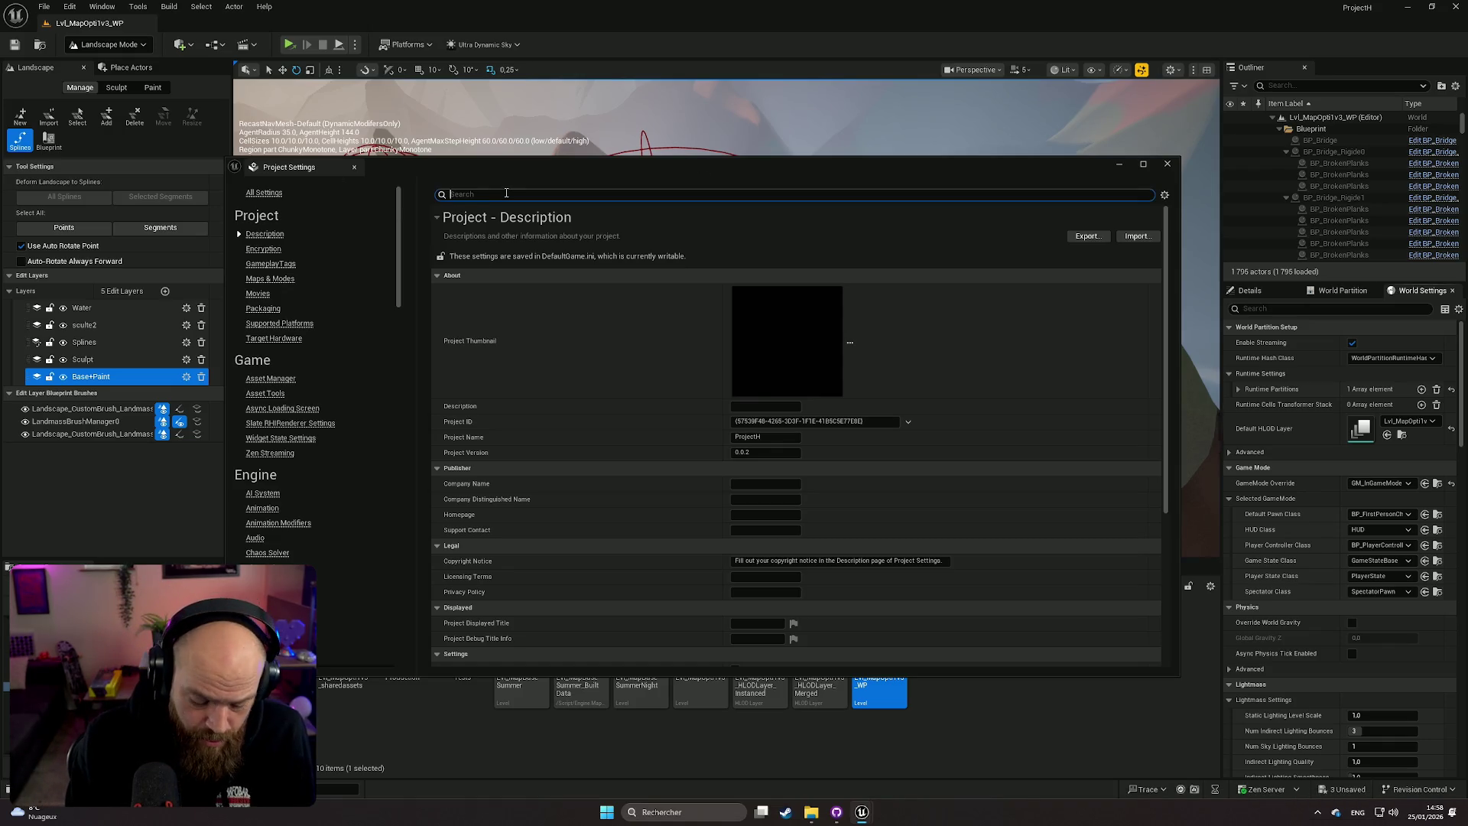
type("map")
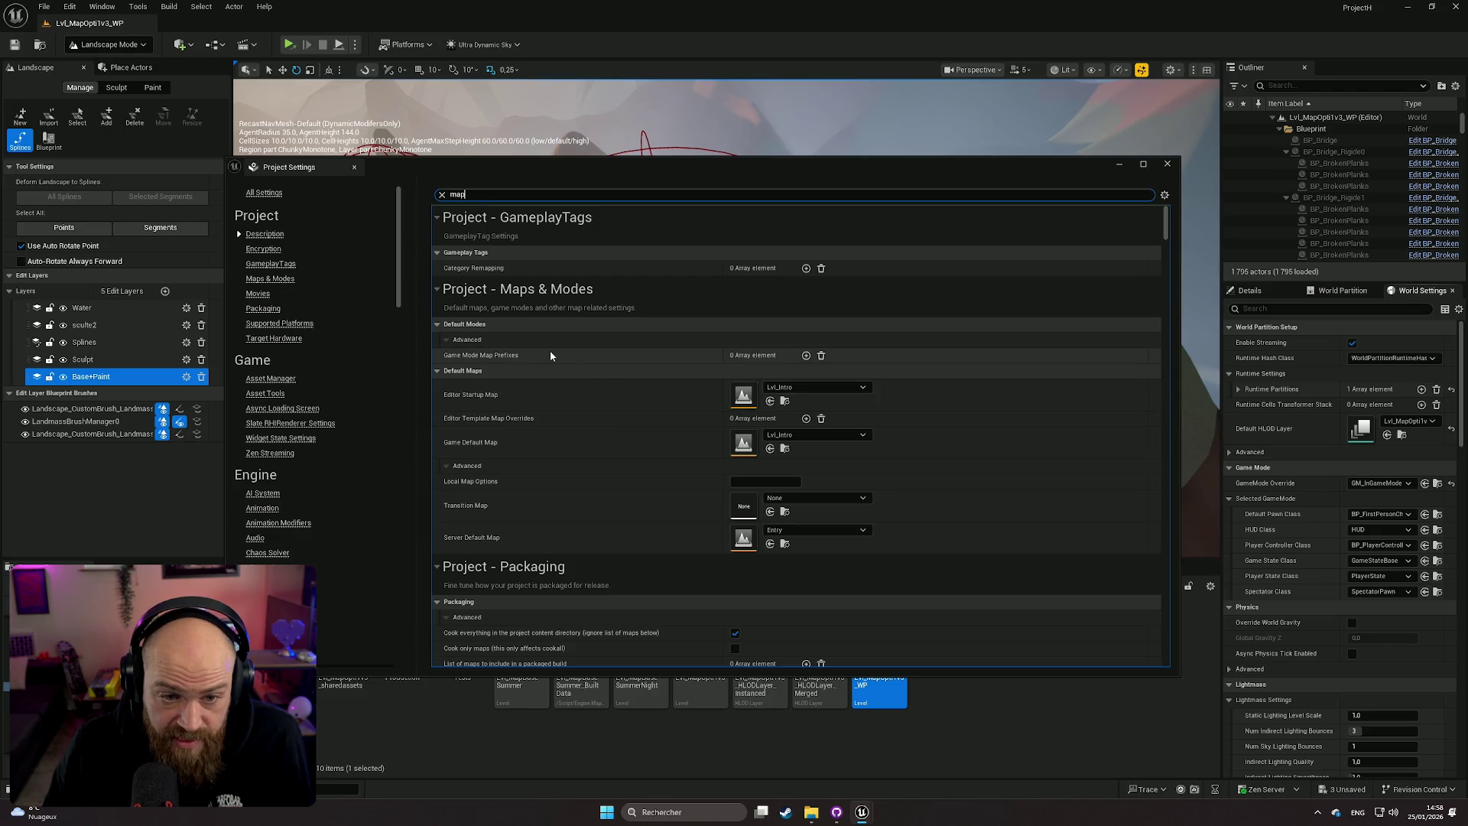
left_click(795, 390)
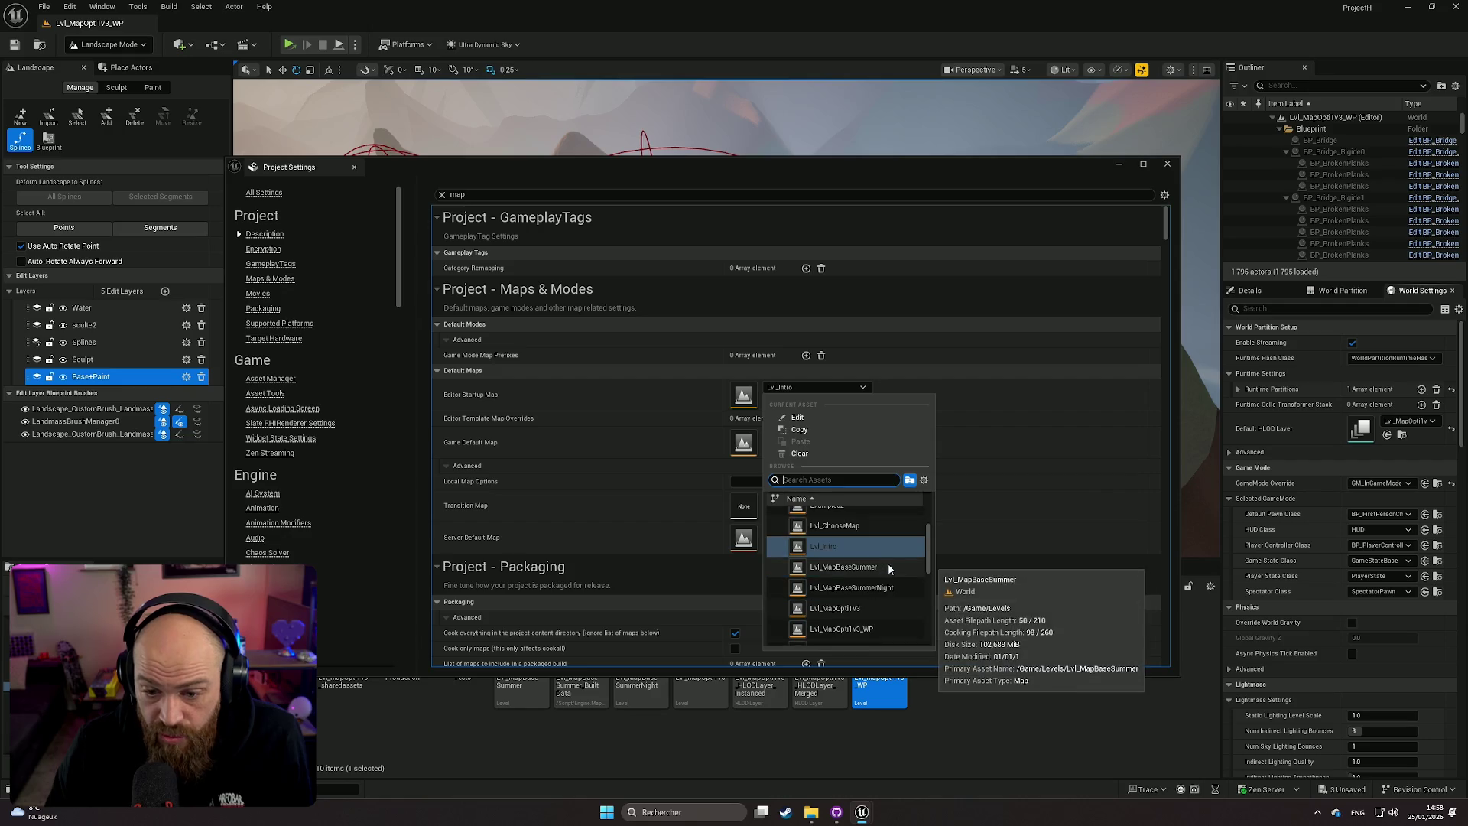
scroll(880, 588, "down", 2)
left_click(875, 611)
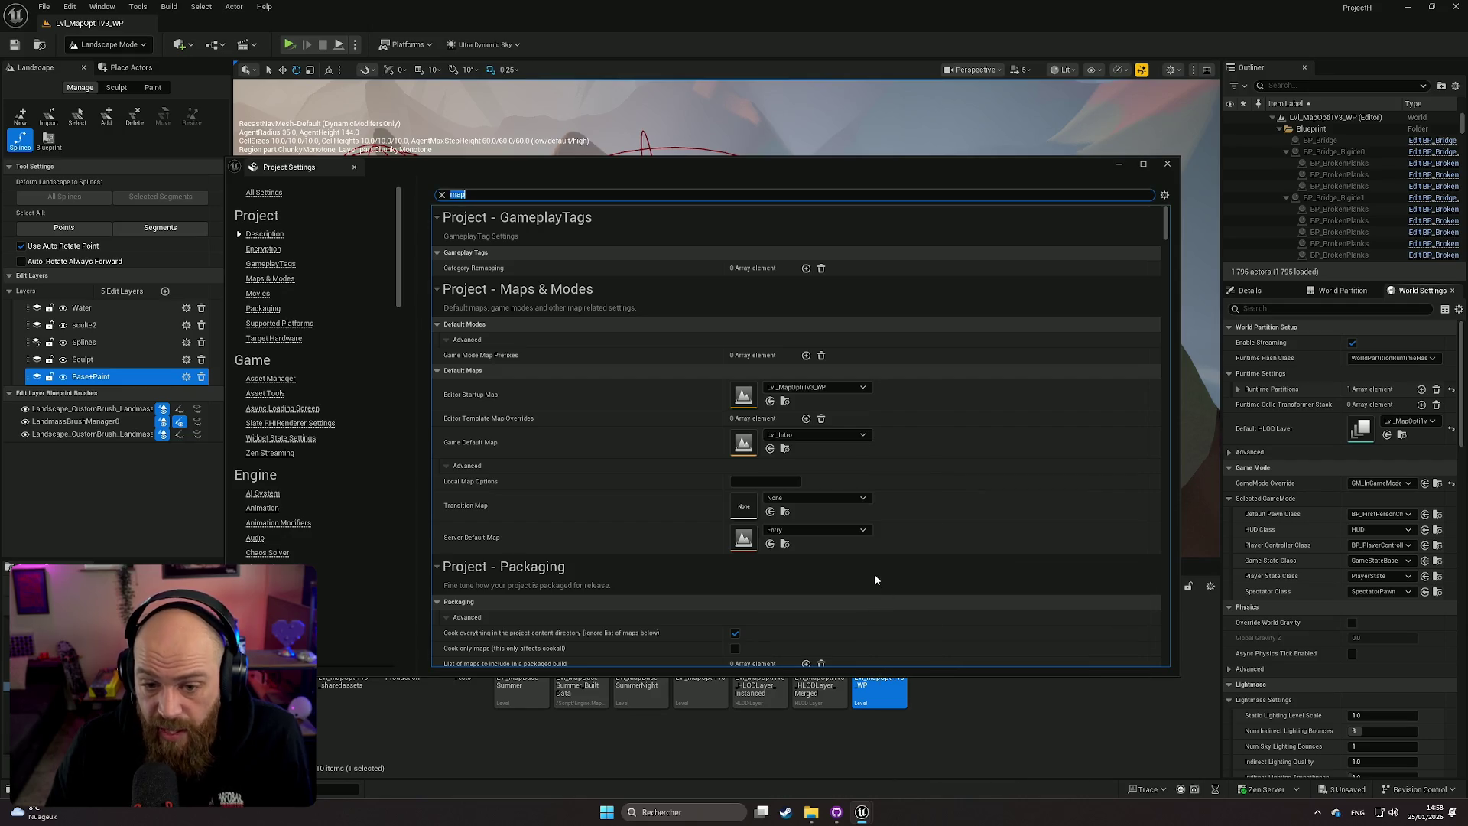
scroll(940, 536, "down", 3)
scroll(934, 534, "up", 3)
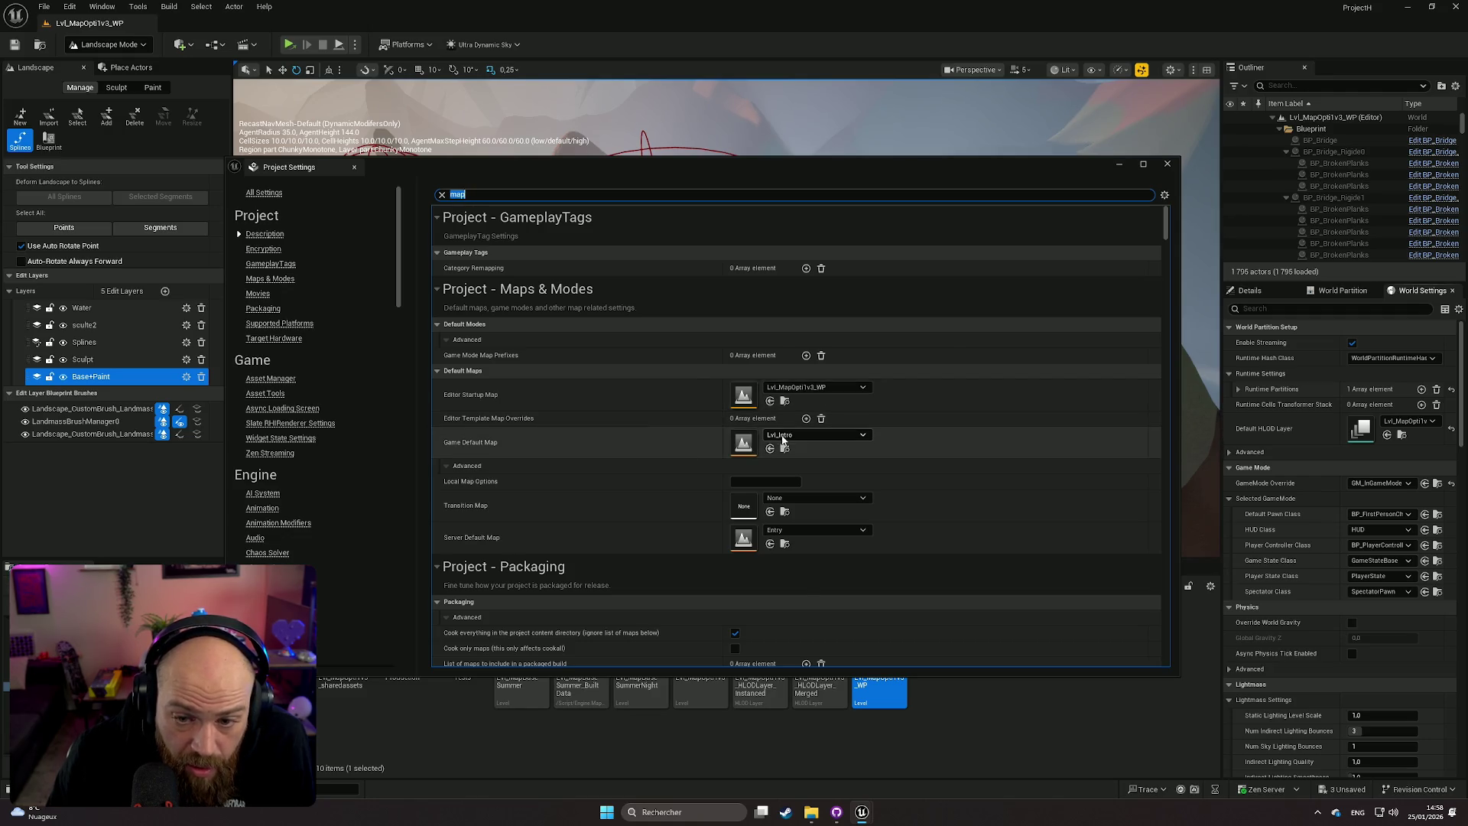
Step: Set the Game Default Map to Lvl_MapOpti1v3_WP
left_click(784, 436)
scroll(864, 618, "down", 5)
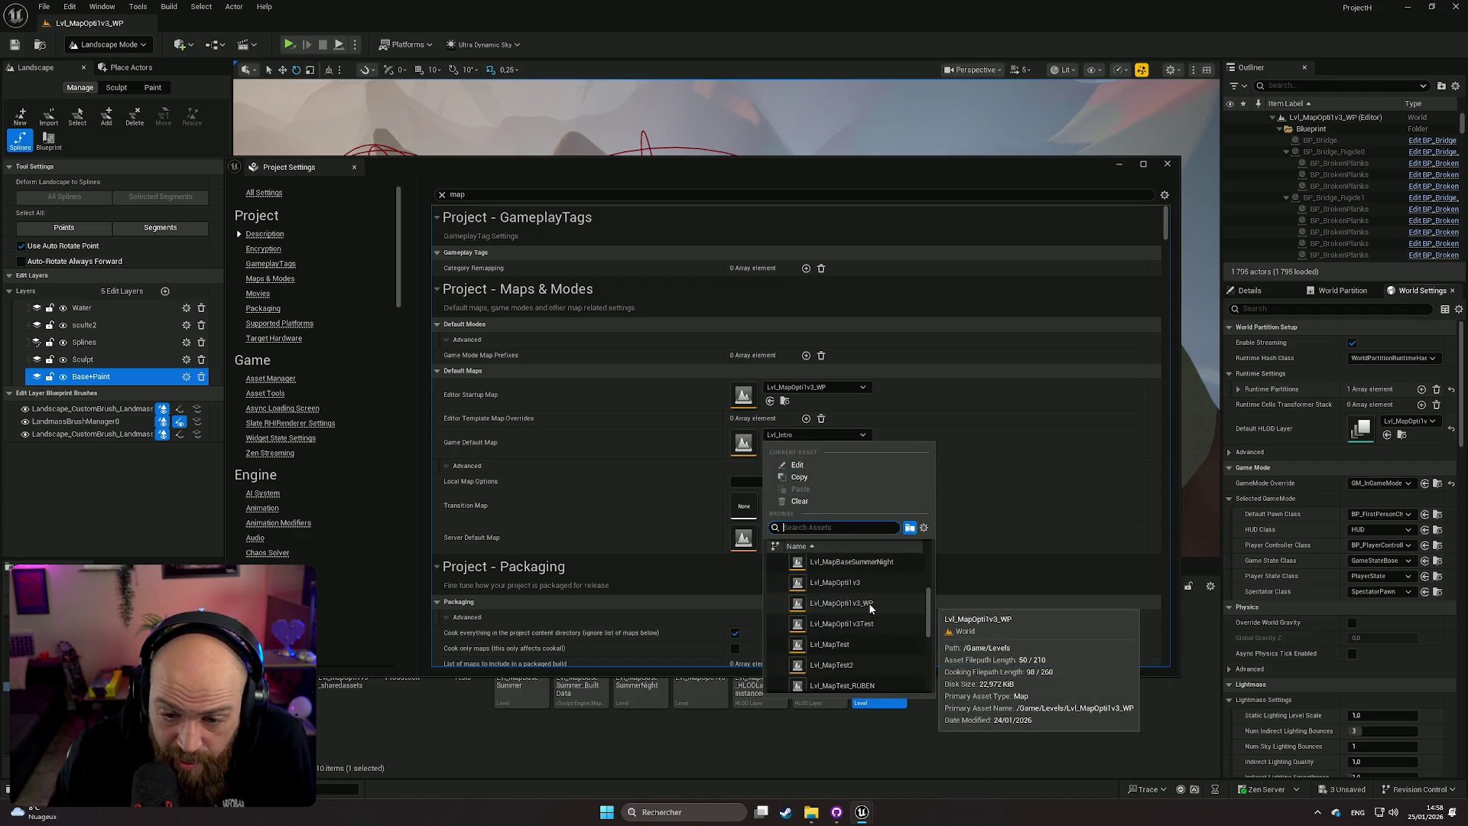
left_click(872, 608)
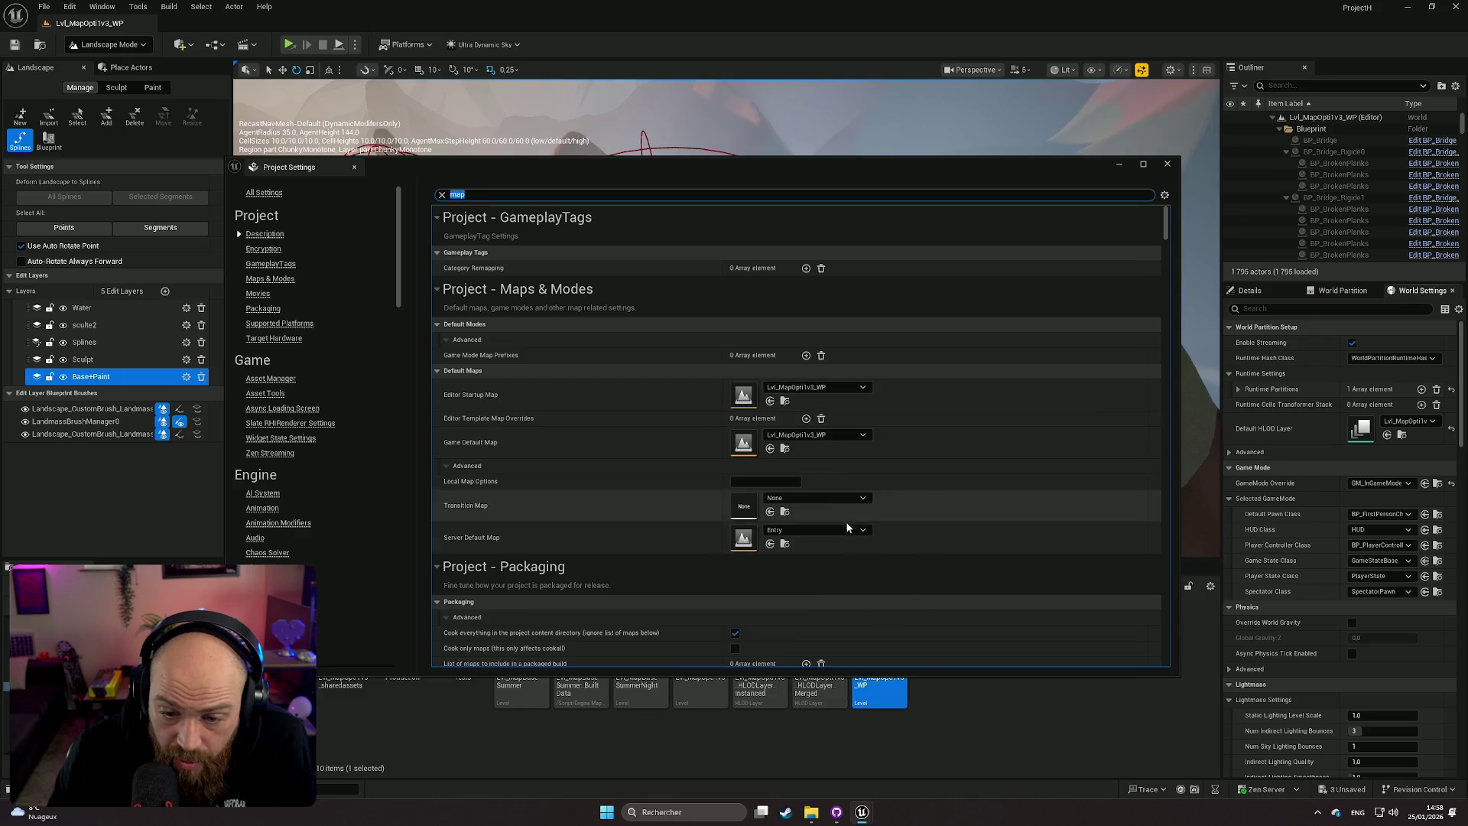
scroll(925, 530, "down", 3)
scroll(925, 526, "down", 5)
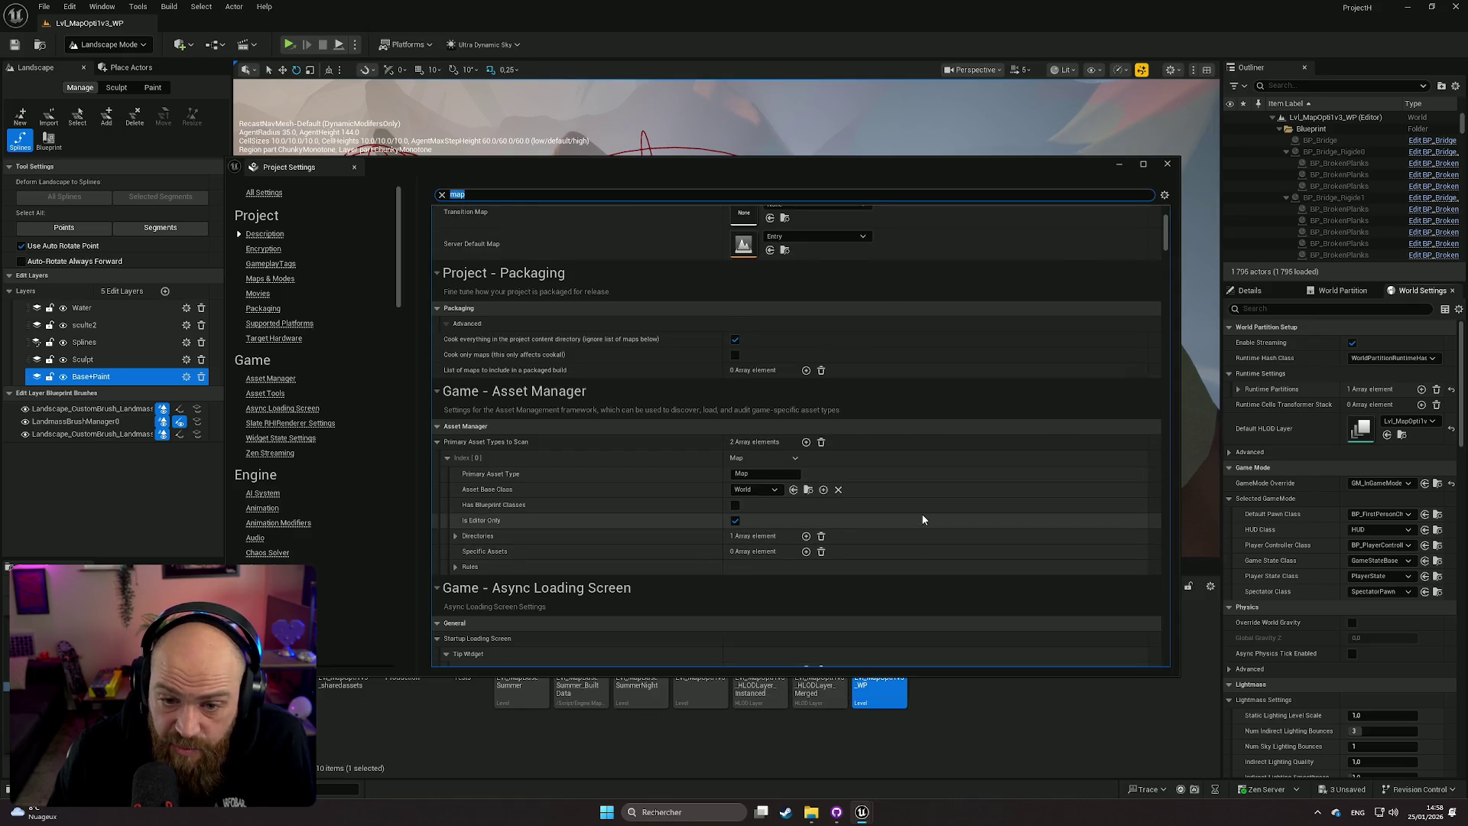
scroll(921, 514, "up", 4)
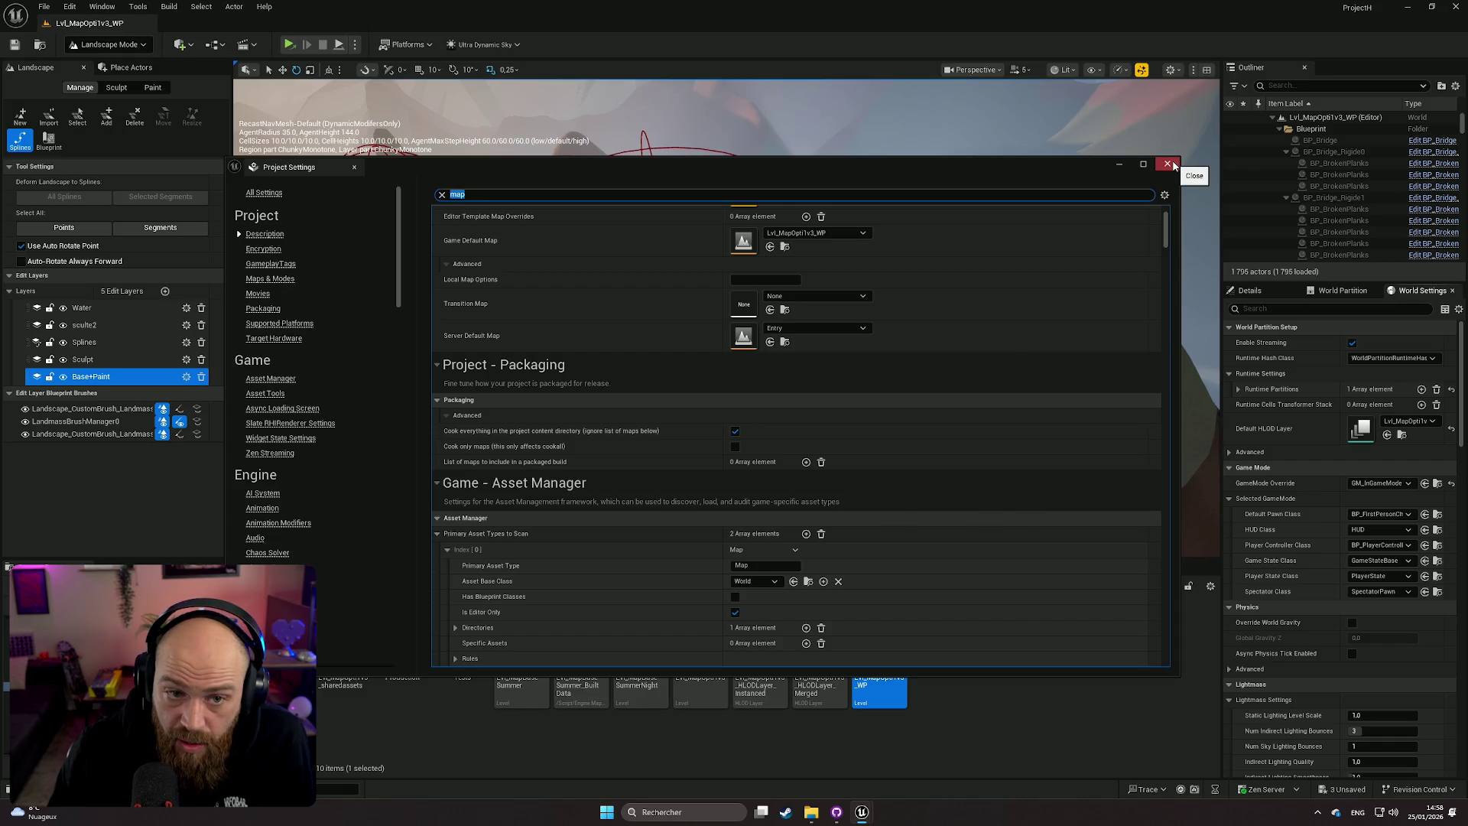
Step: Close Project Settings and launch the level as a Standalone Game
left_click(1169, 165)
left_click(355, 45)
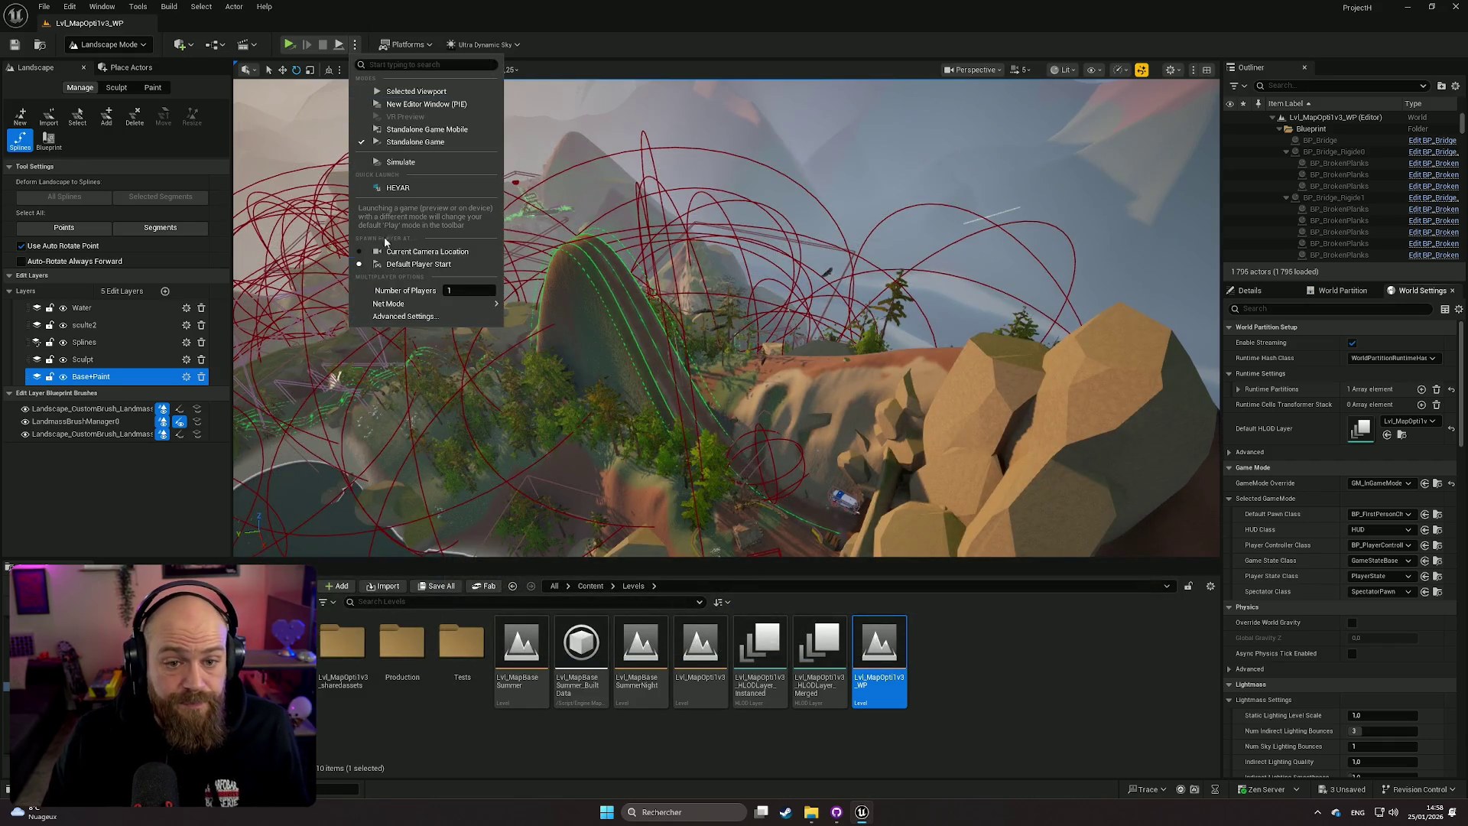
left_click(411, 144)
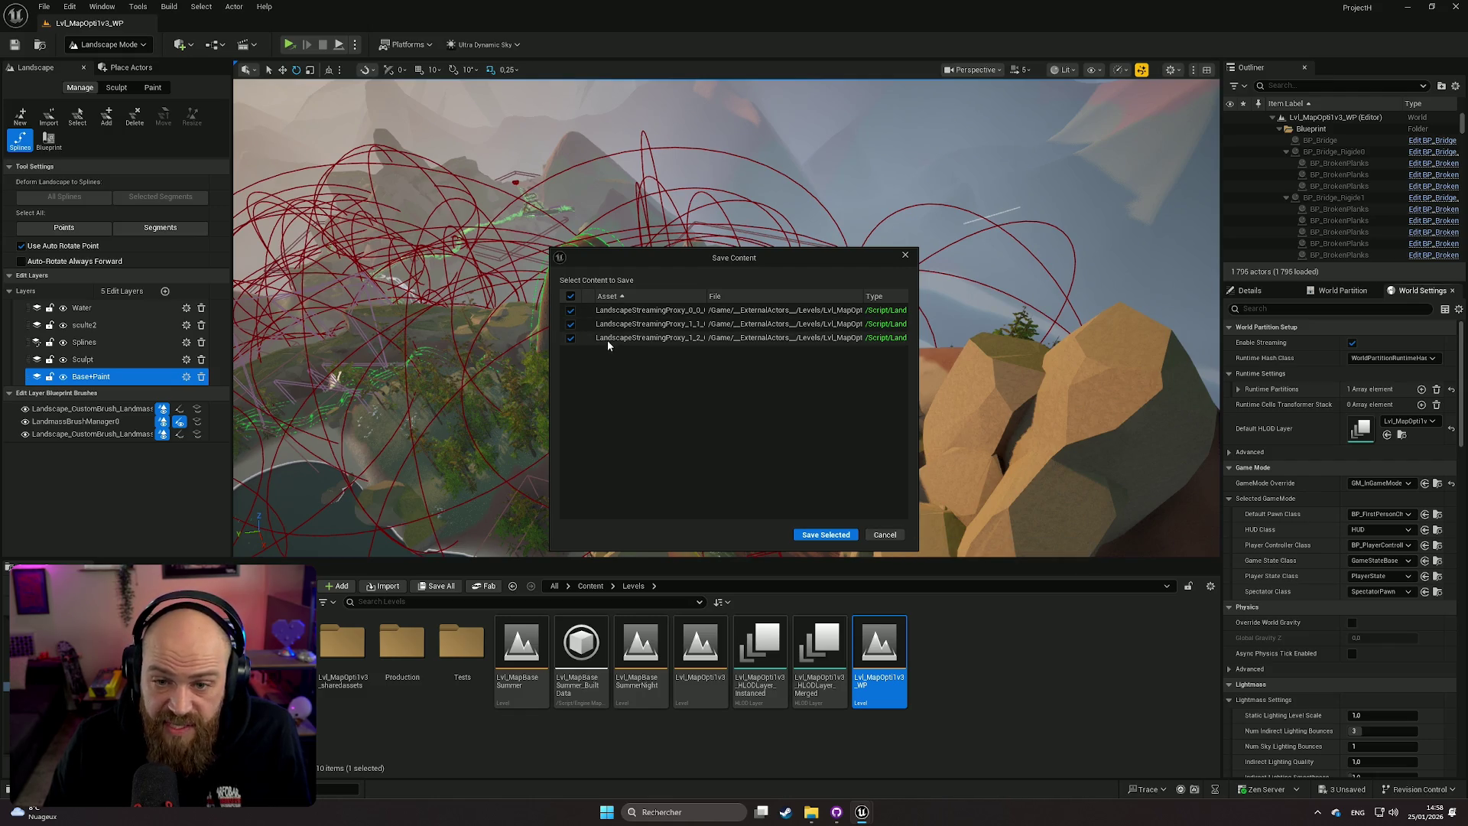
Step: Adjust the LandscapeStreamingProxy checkboxes and save the three selected proxy assets
left_click(570, 323)
left_click(571, 310)
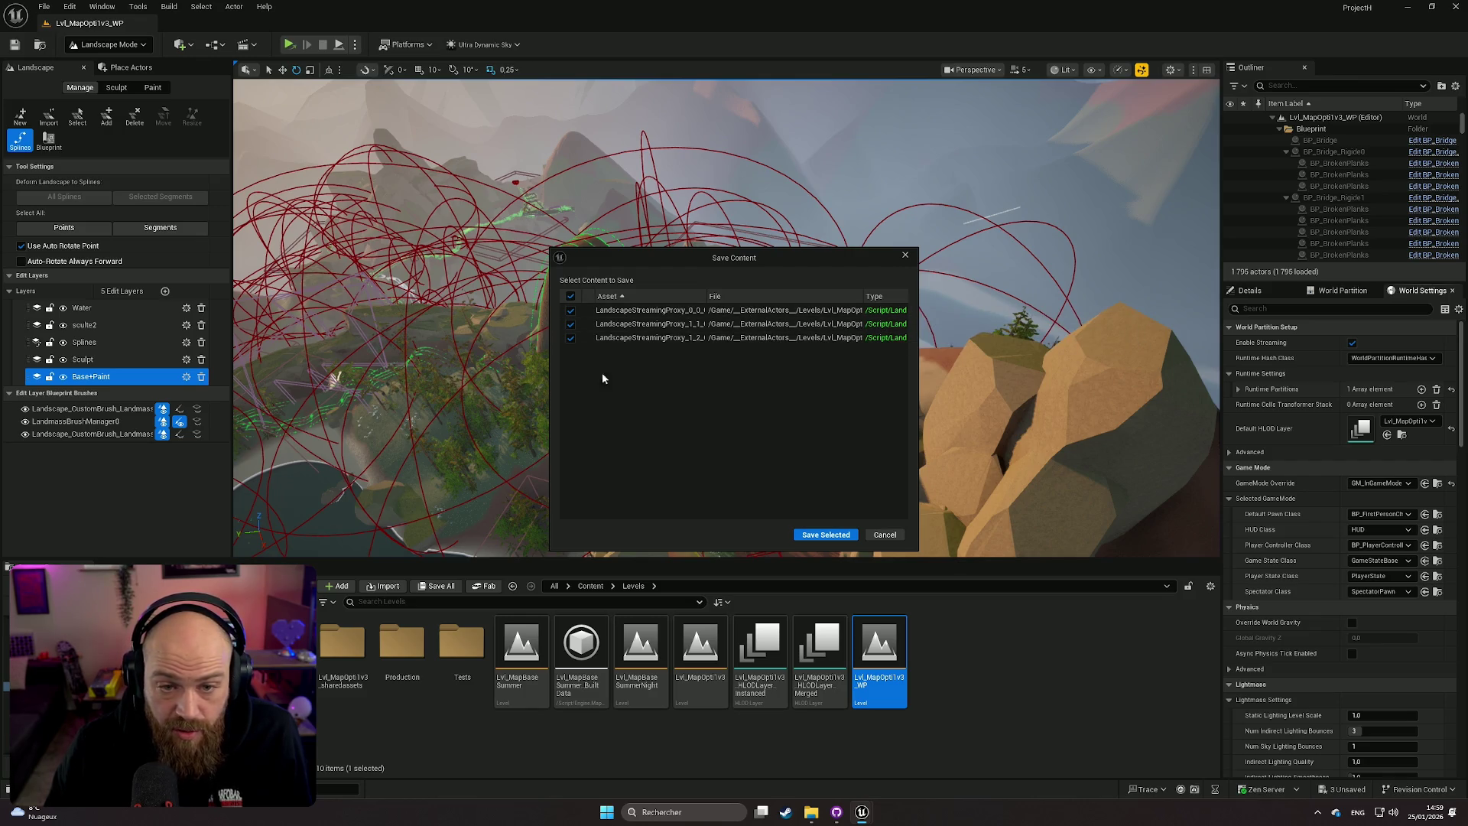
left_click(834, 535)
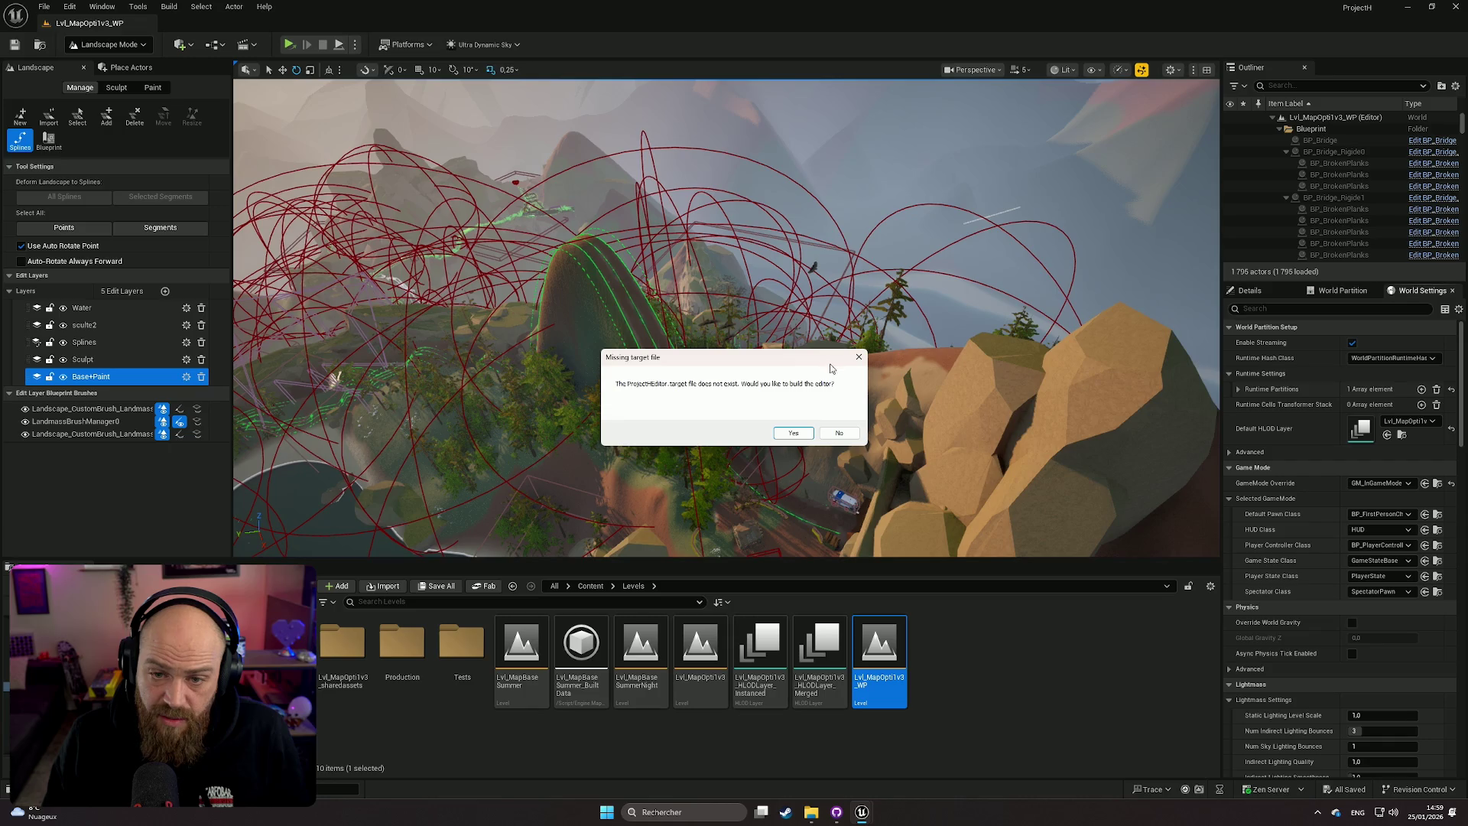
Step: Decline building the missing editor target so the standalone game starts inside the cabin
left_click(840, 433)
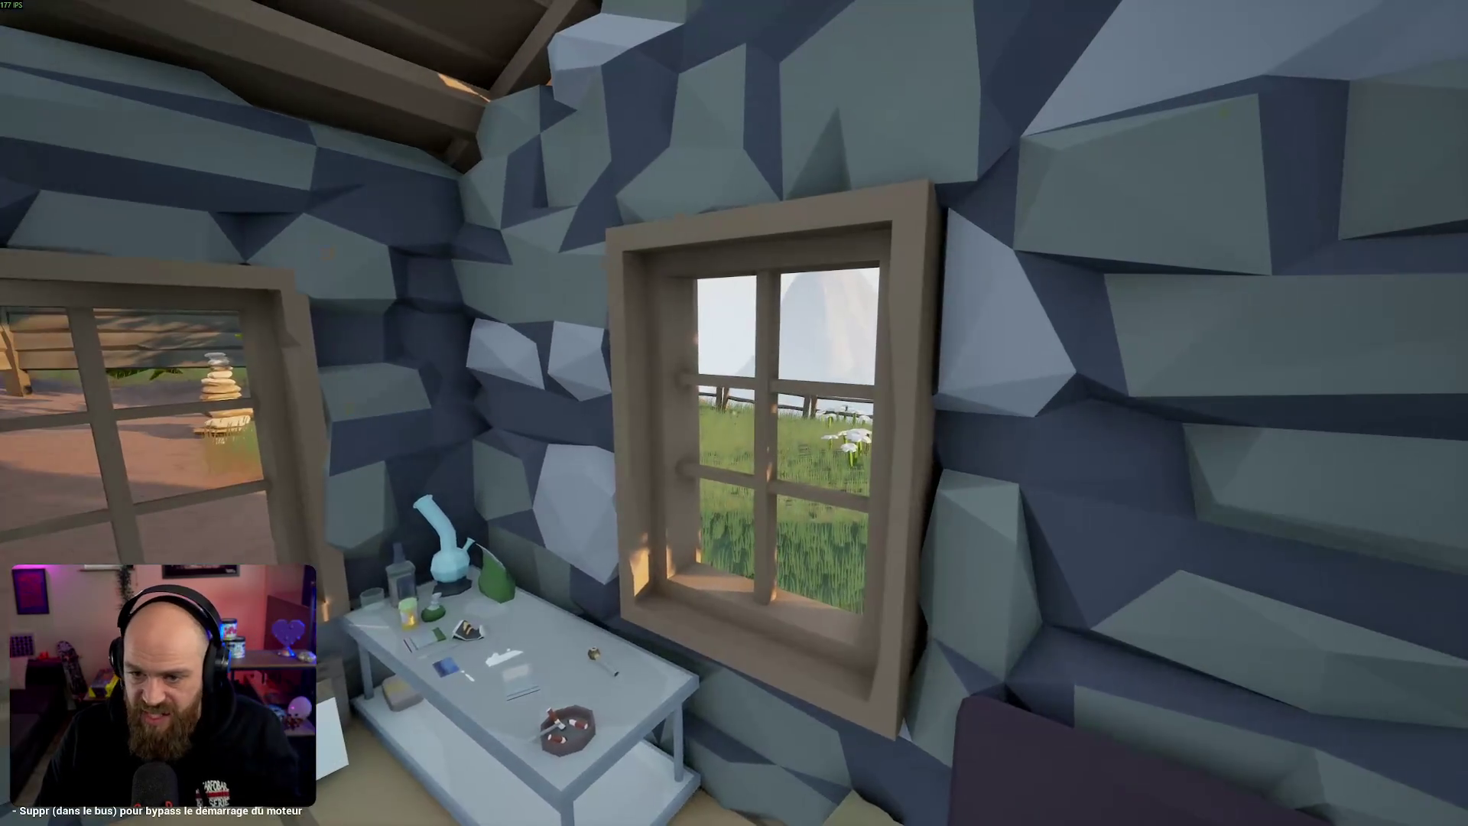
Step: Open the cabin door, drop to the path, pass the pergola and cross the field past the fence
key("w")
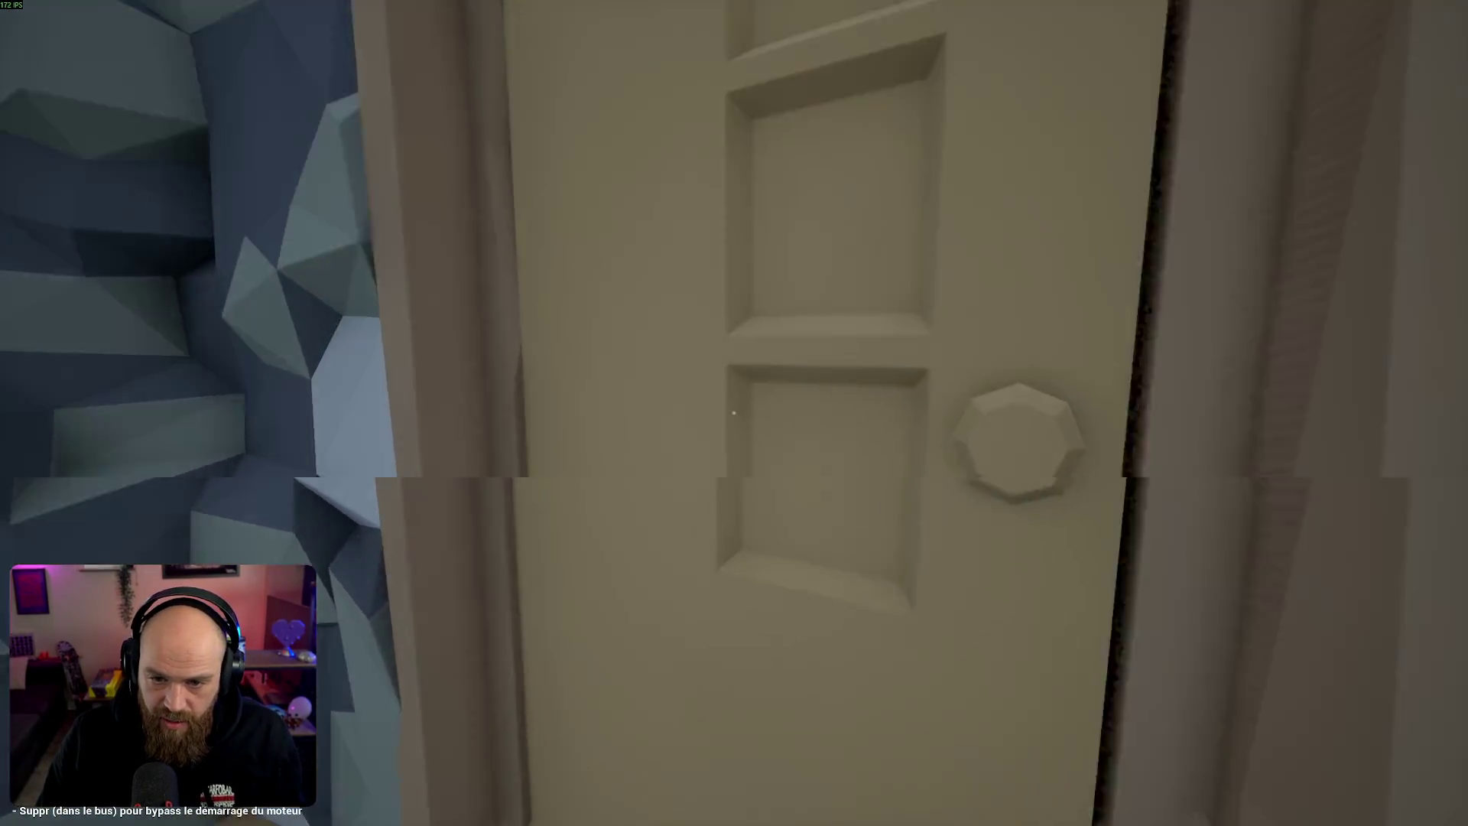
key("e")
key("w")
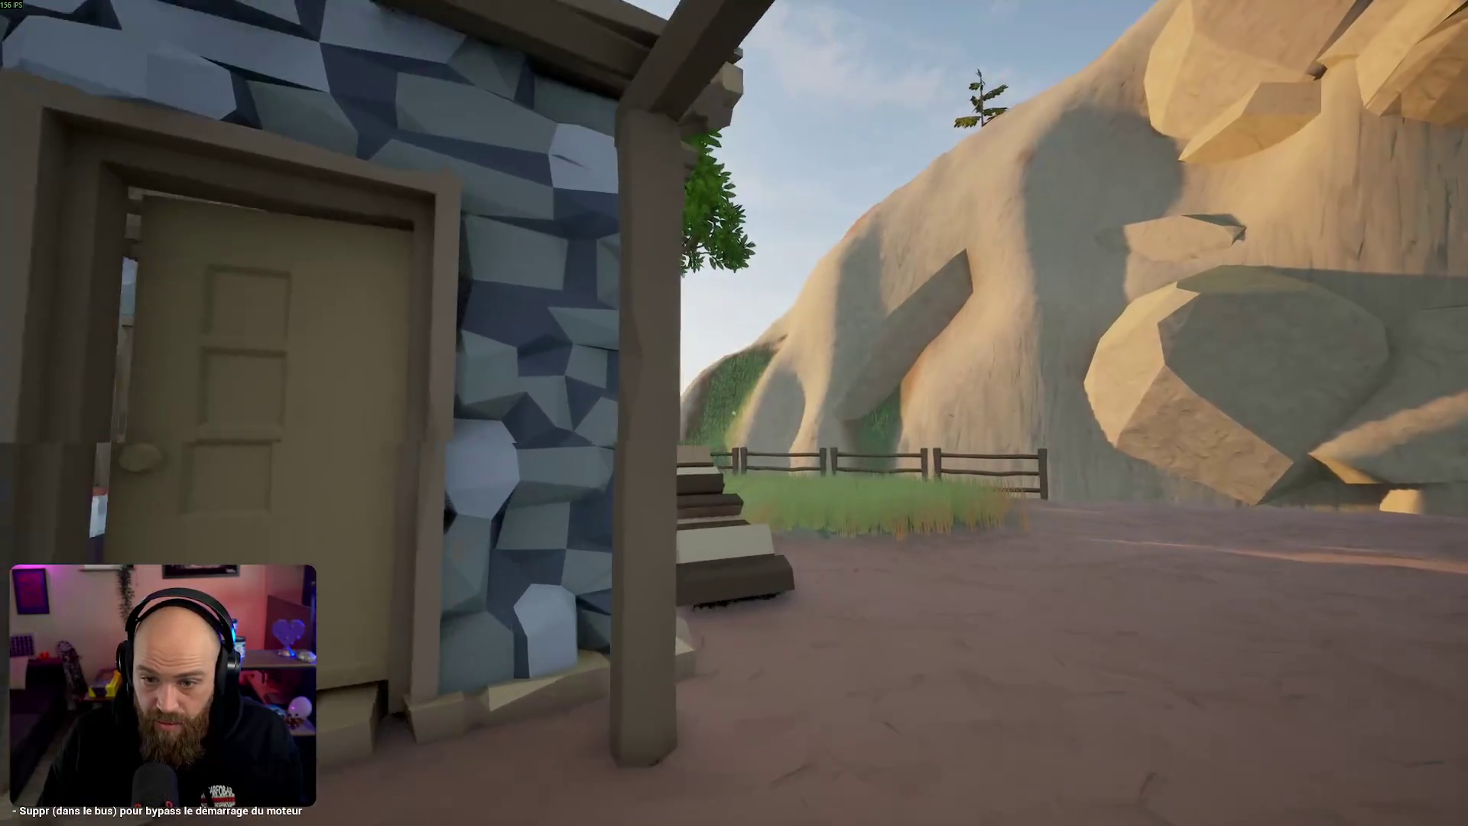
key("w")
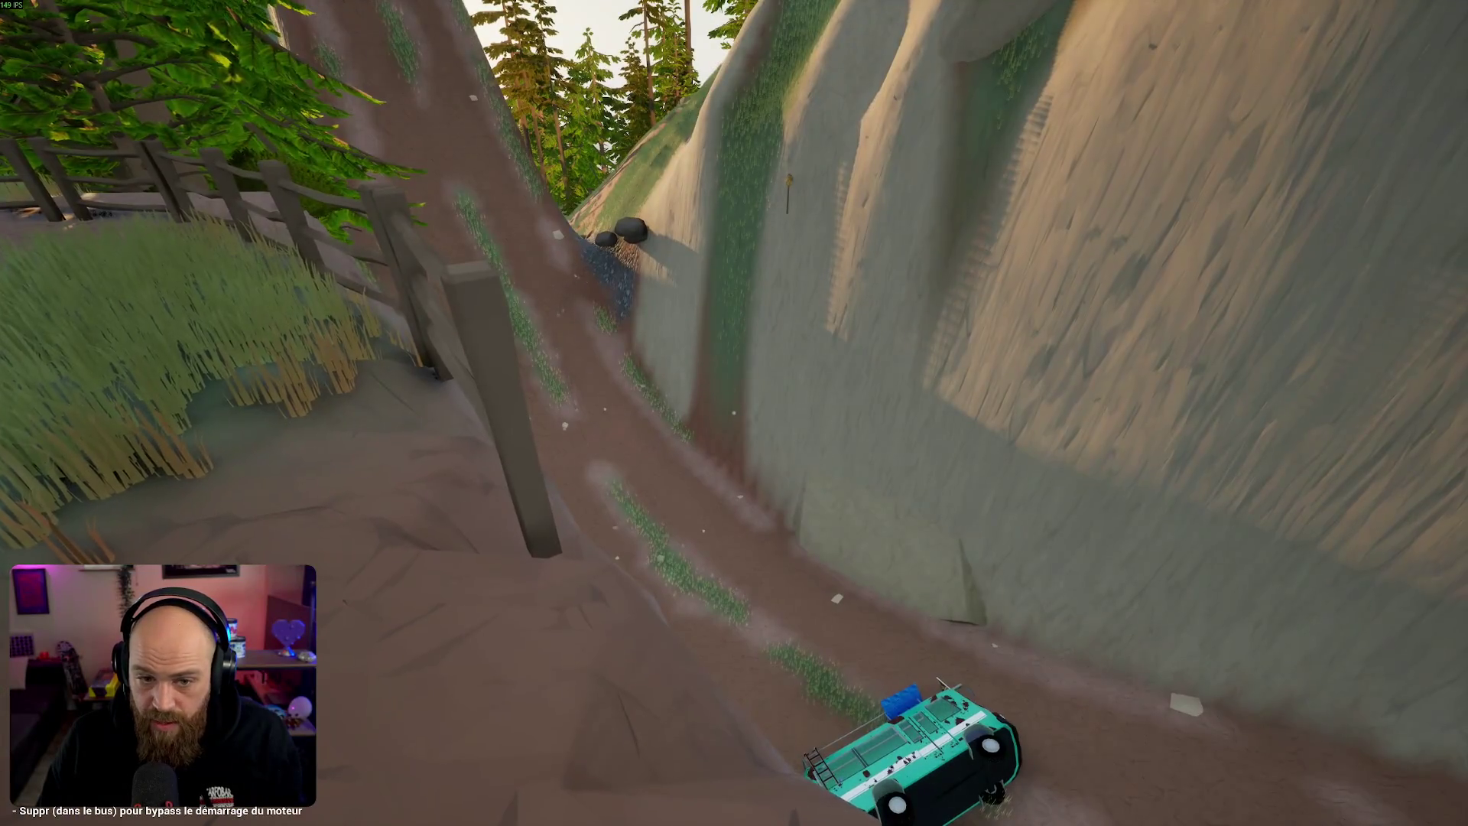
key("w")
key("w")
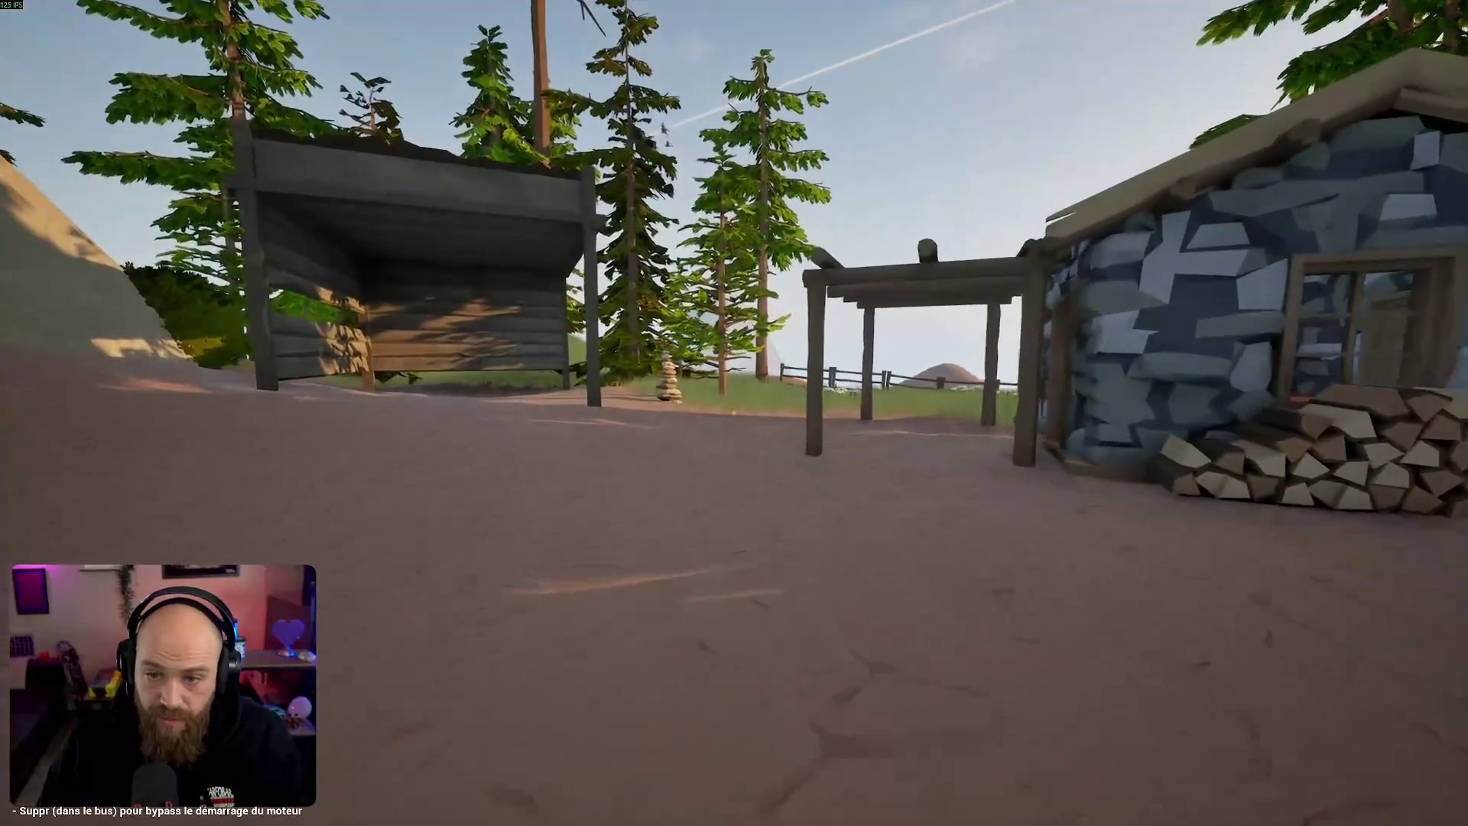
key("w")
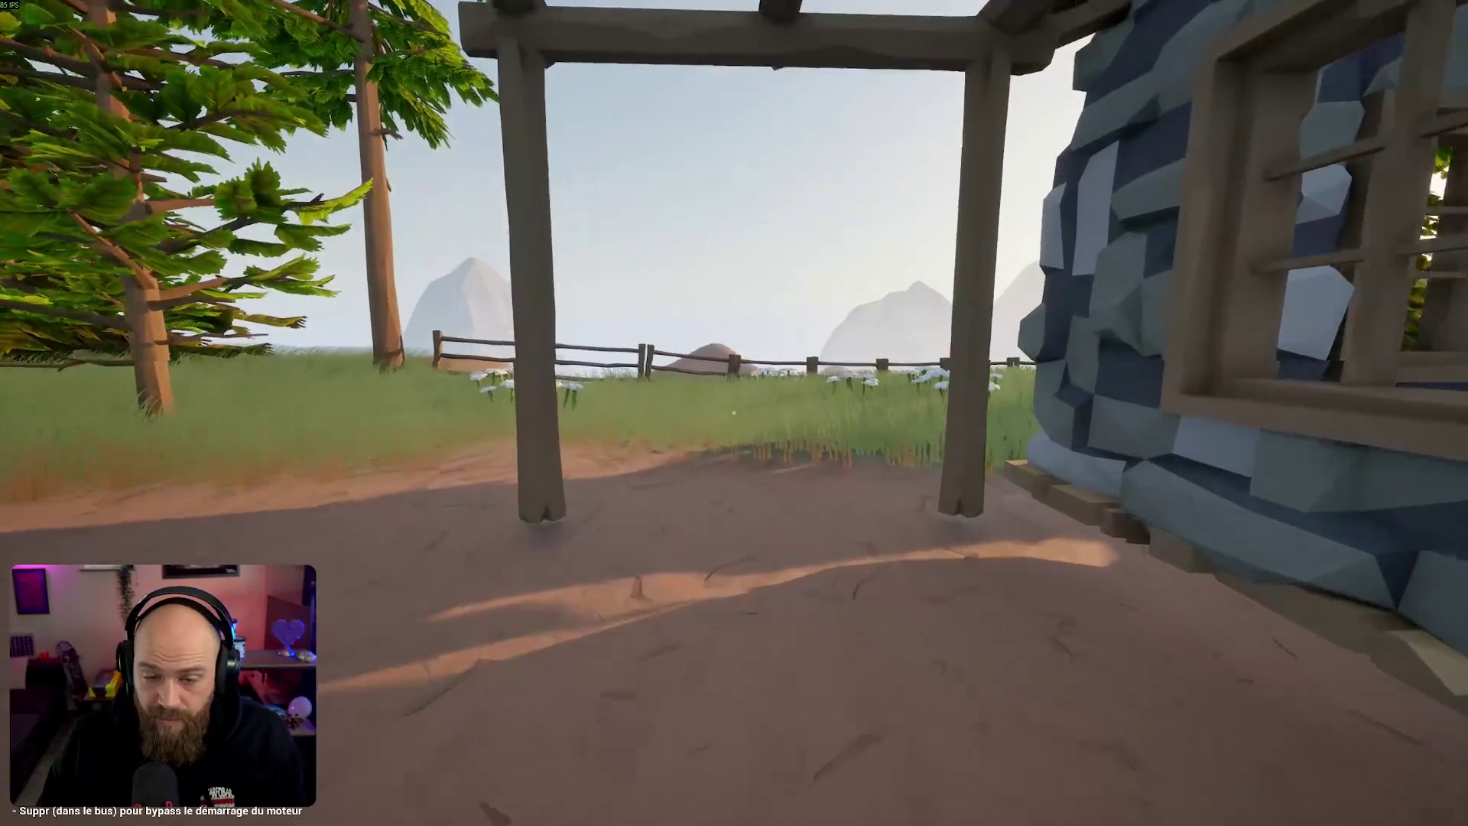
key("w")
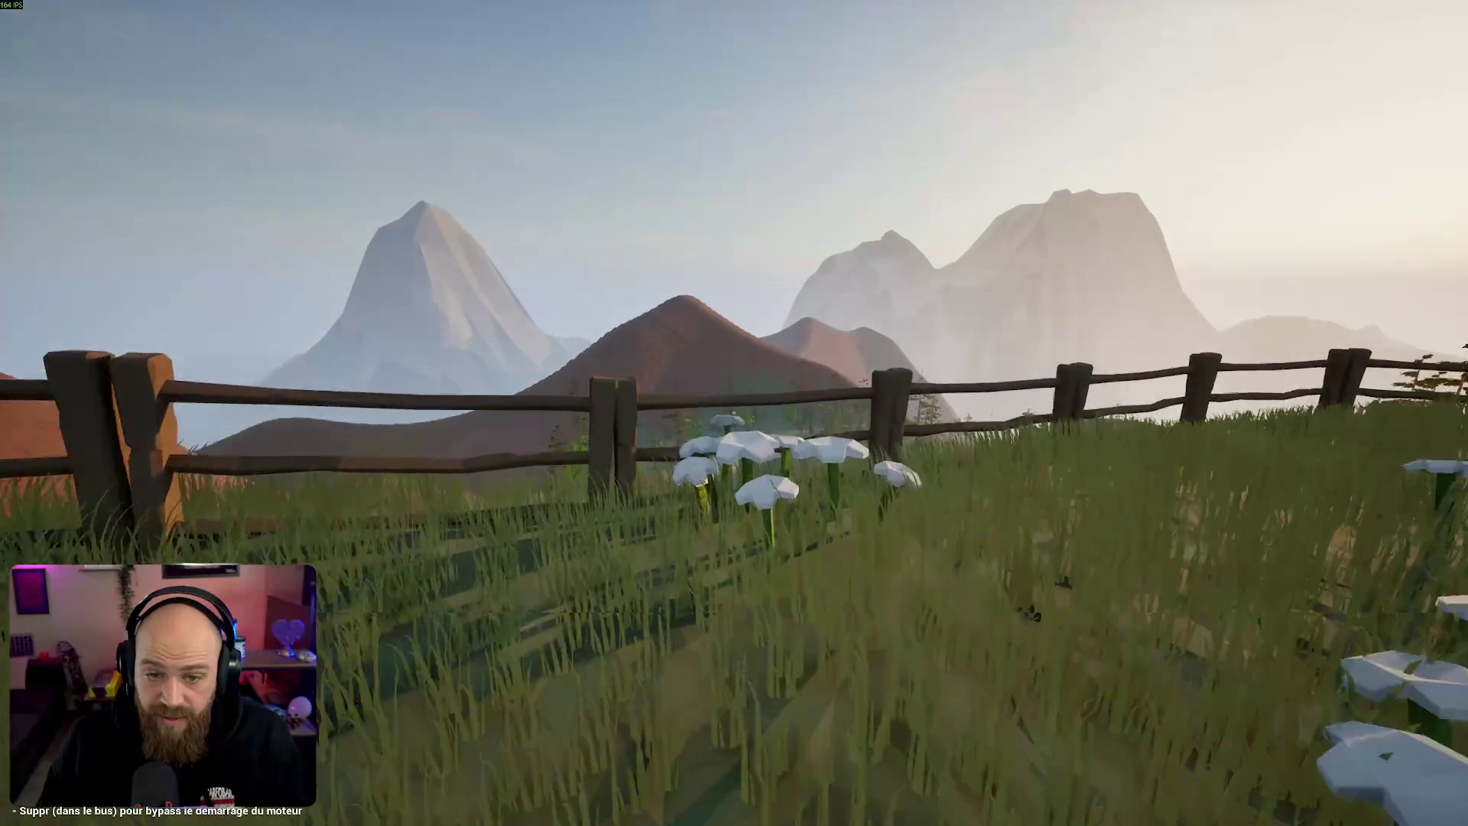
key("space")
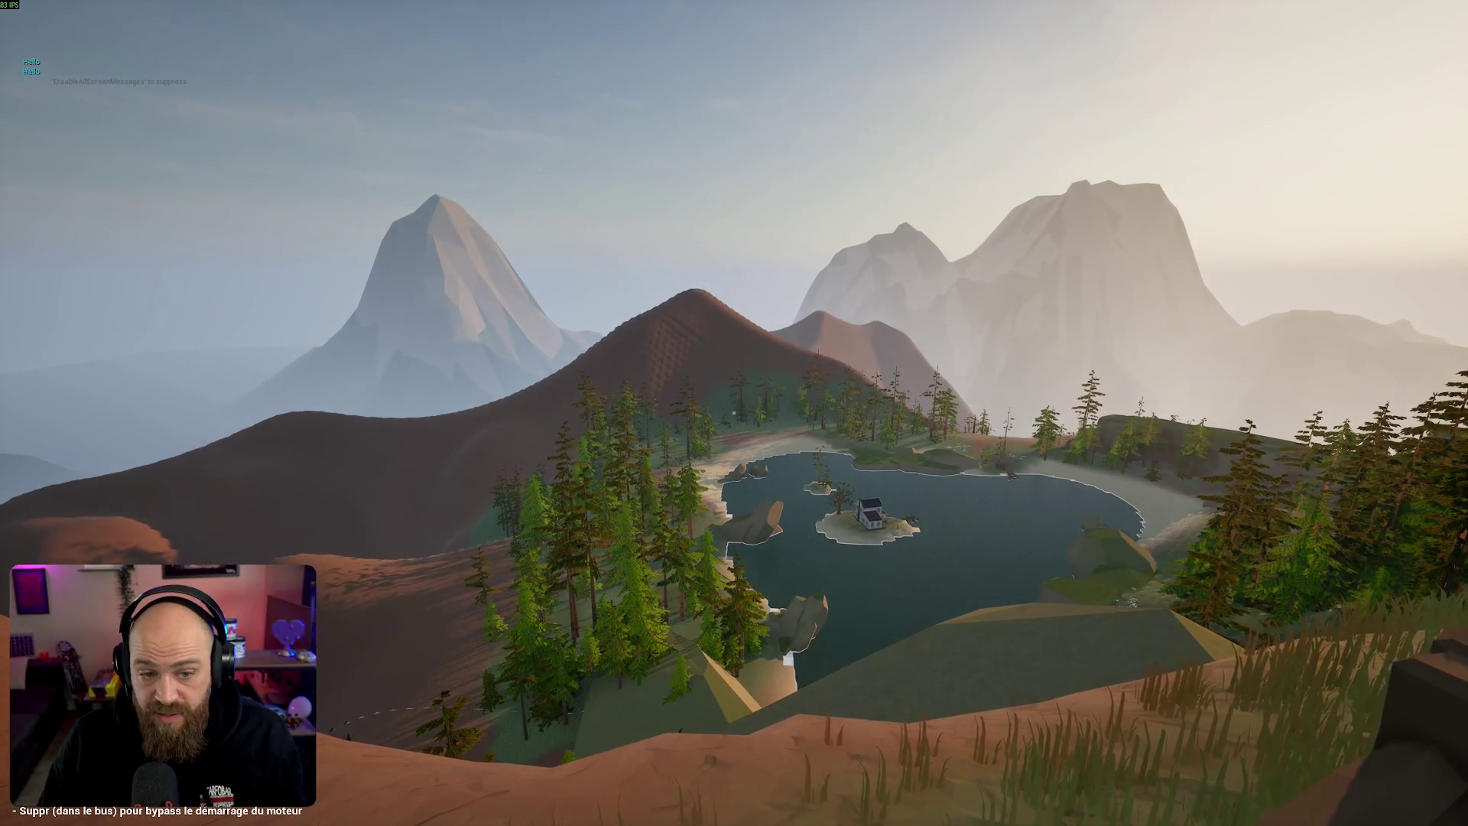
key("w")
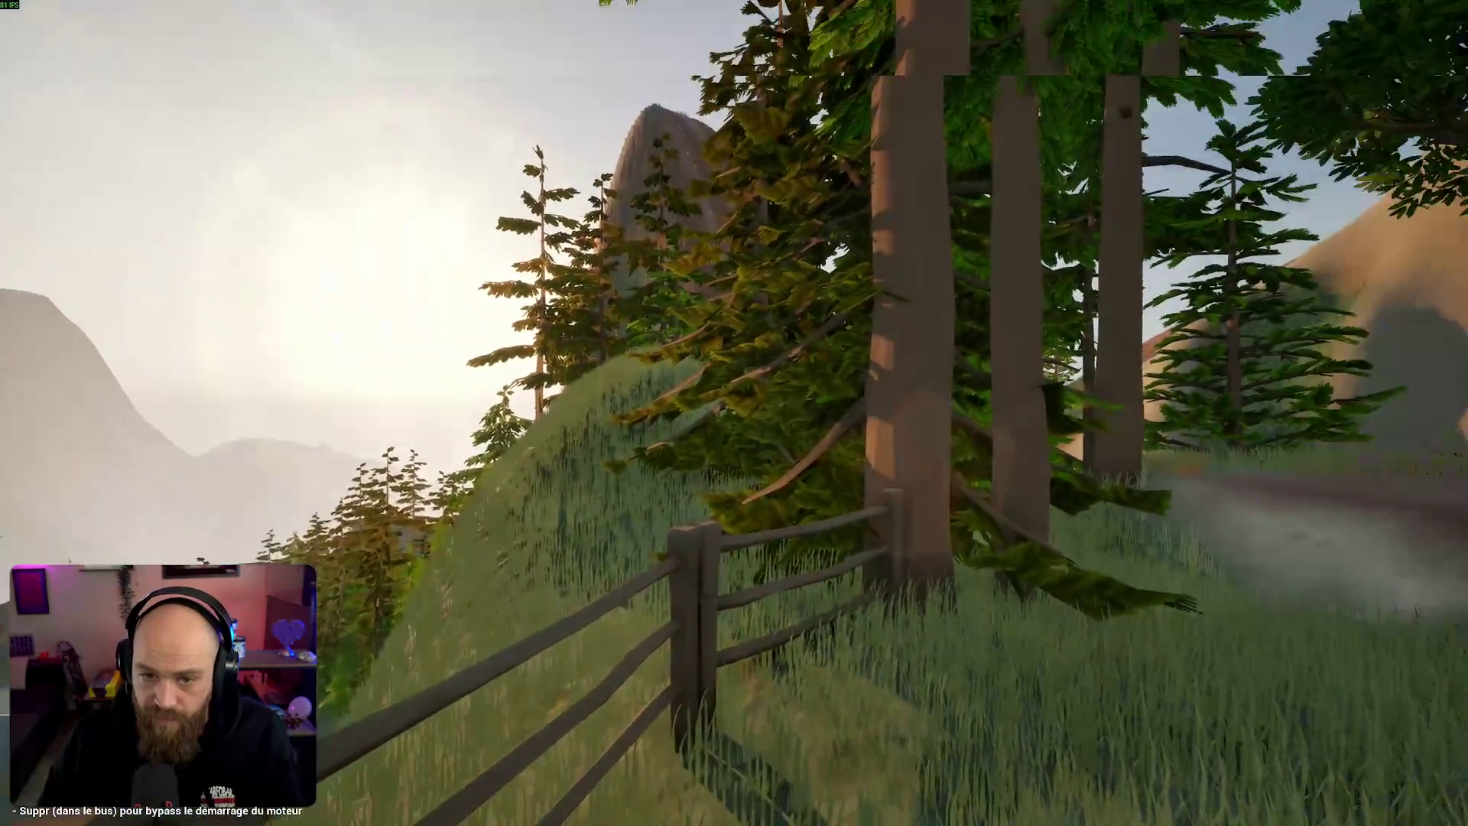
Step: Walk past the tire-swing tree and across the meadow to the lakeside fence, then pause
key("w")
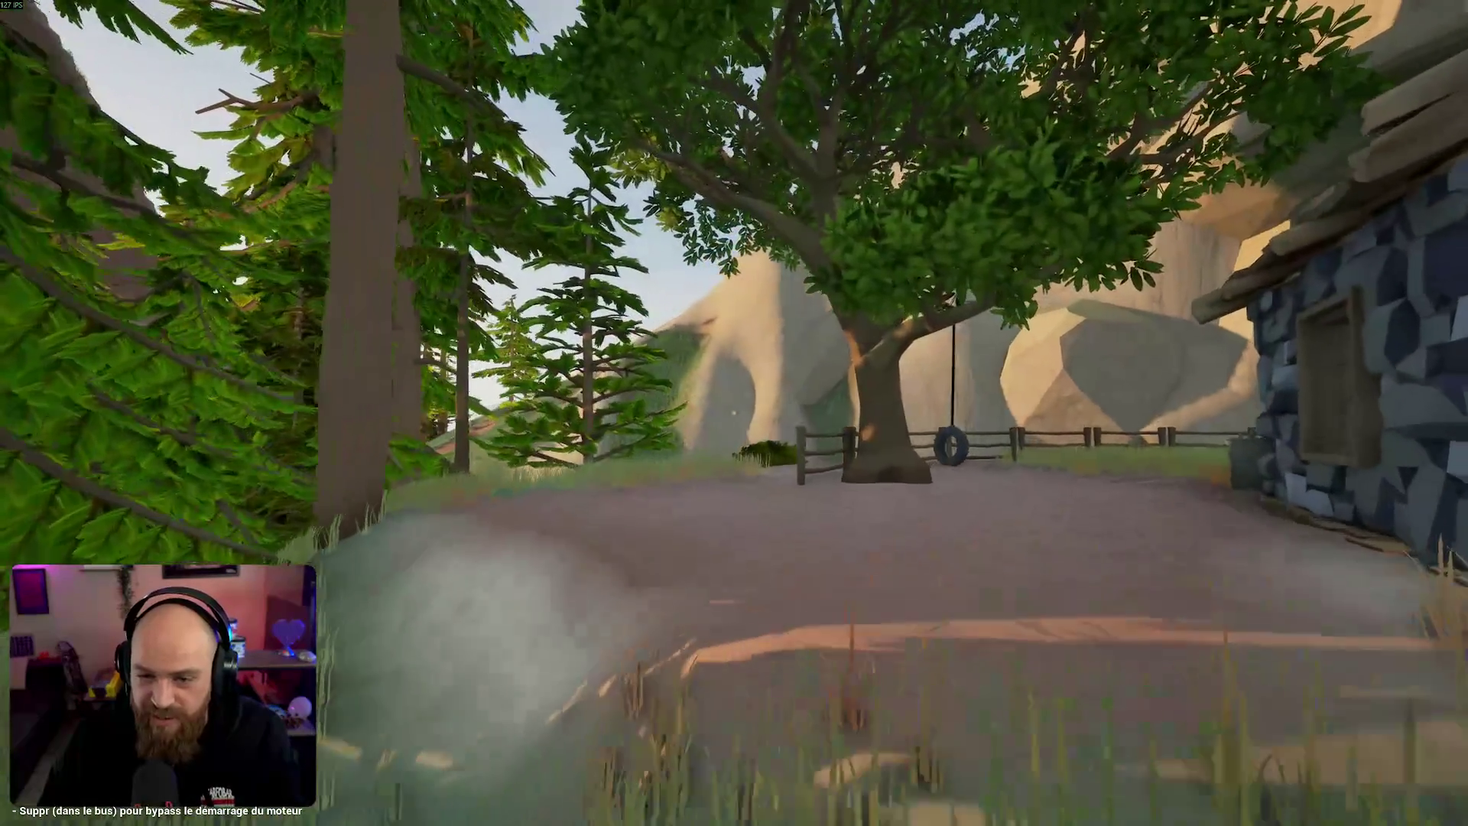
key("w")
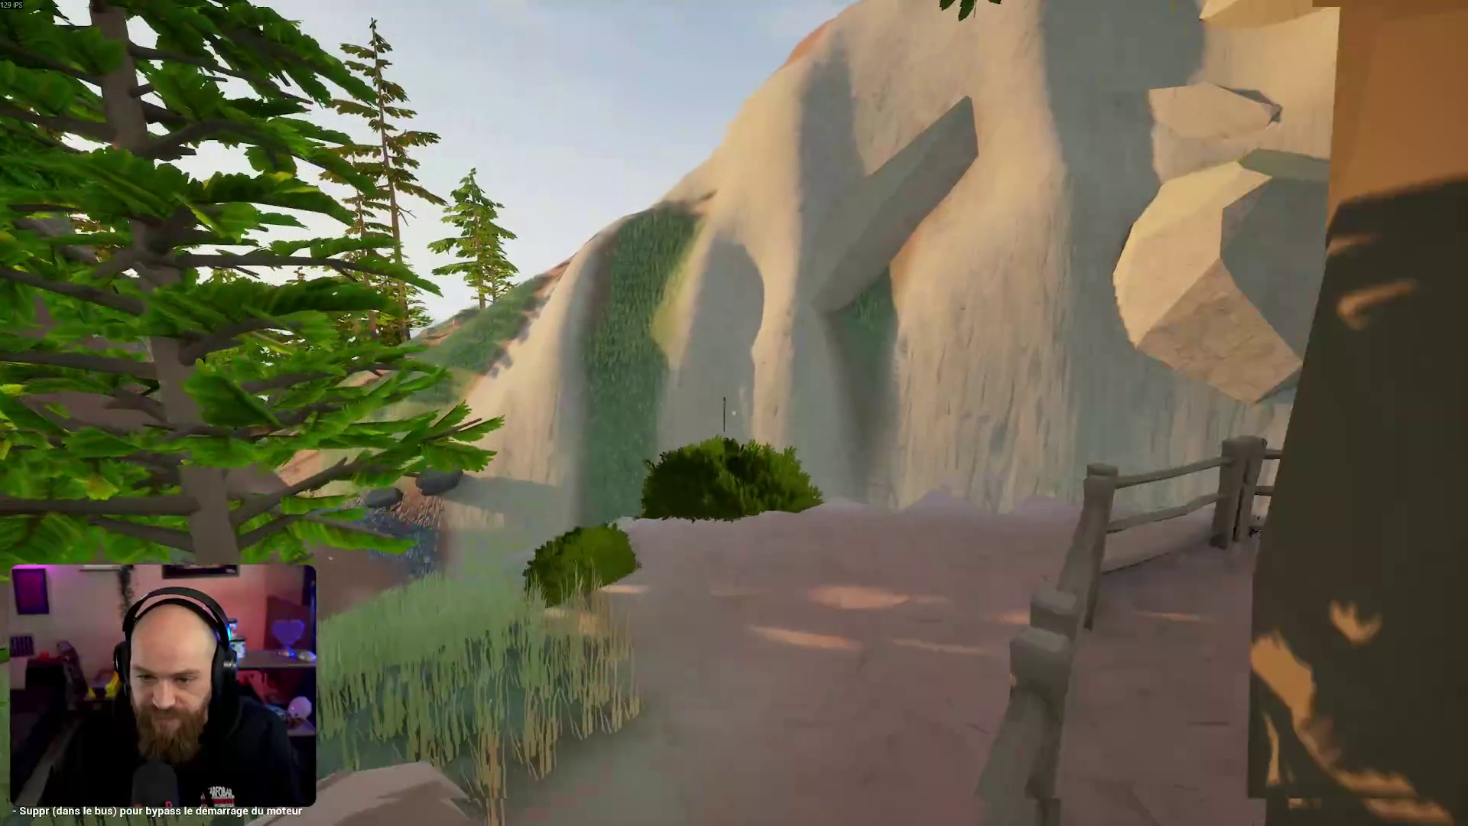
key("w")
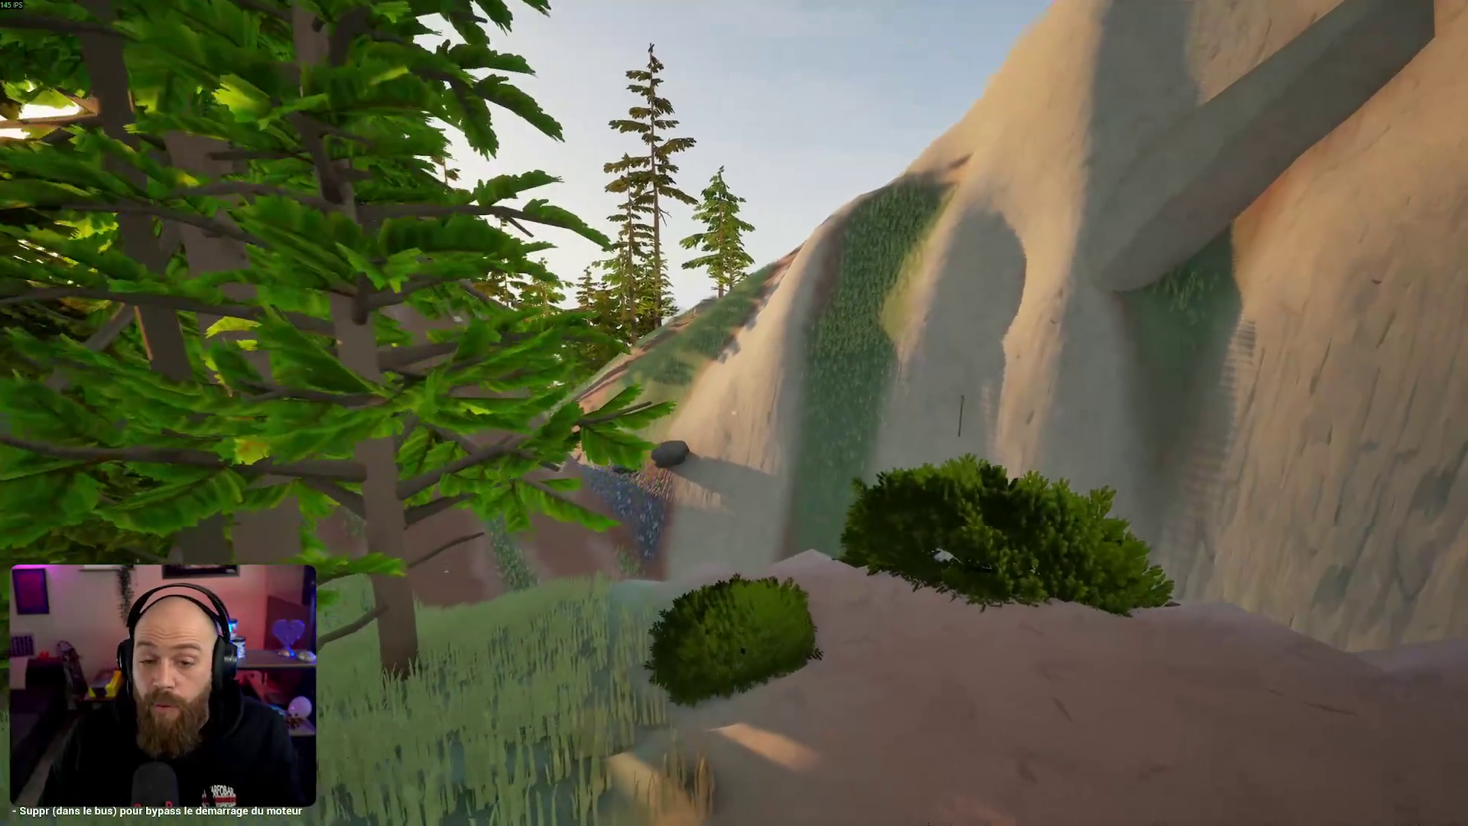
key("w")
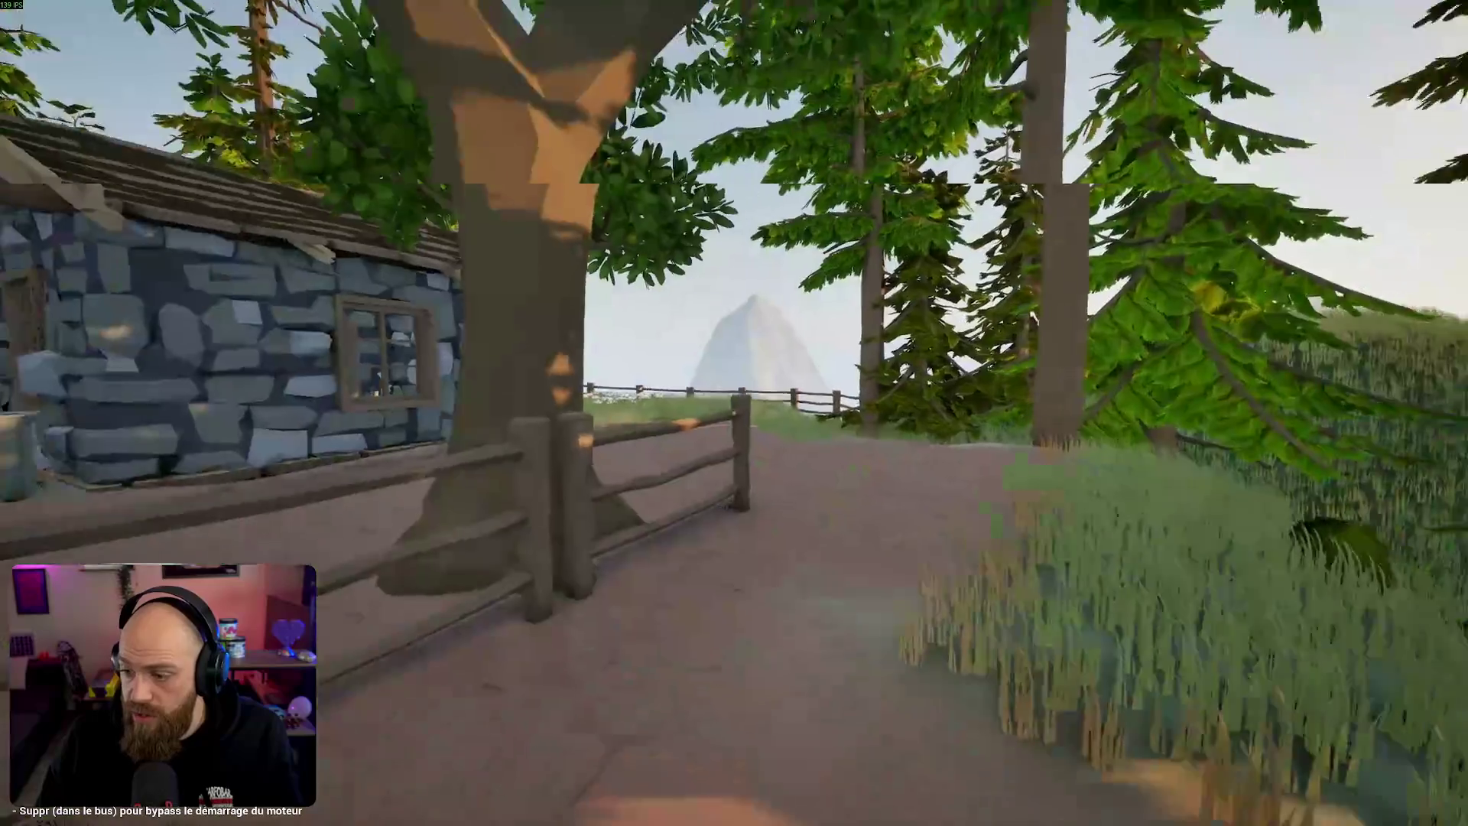
key("w")
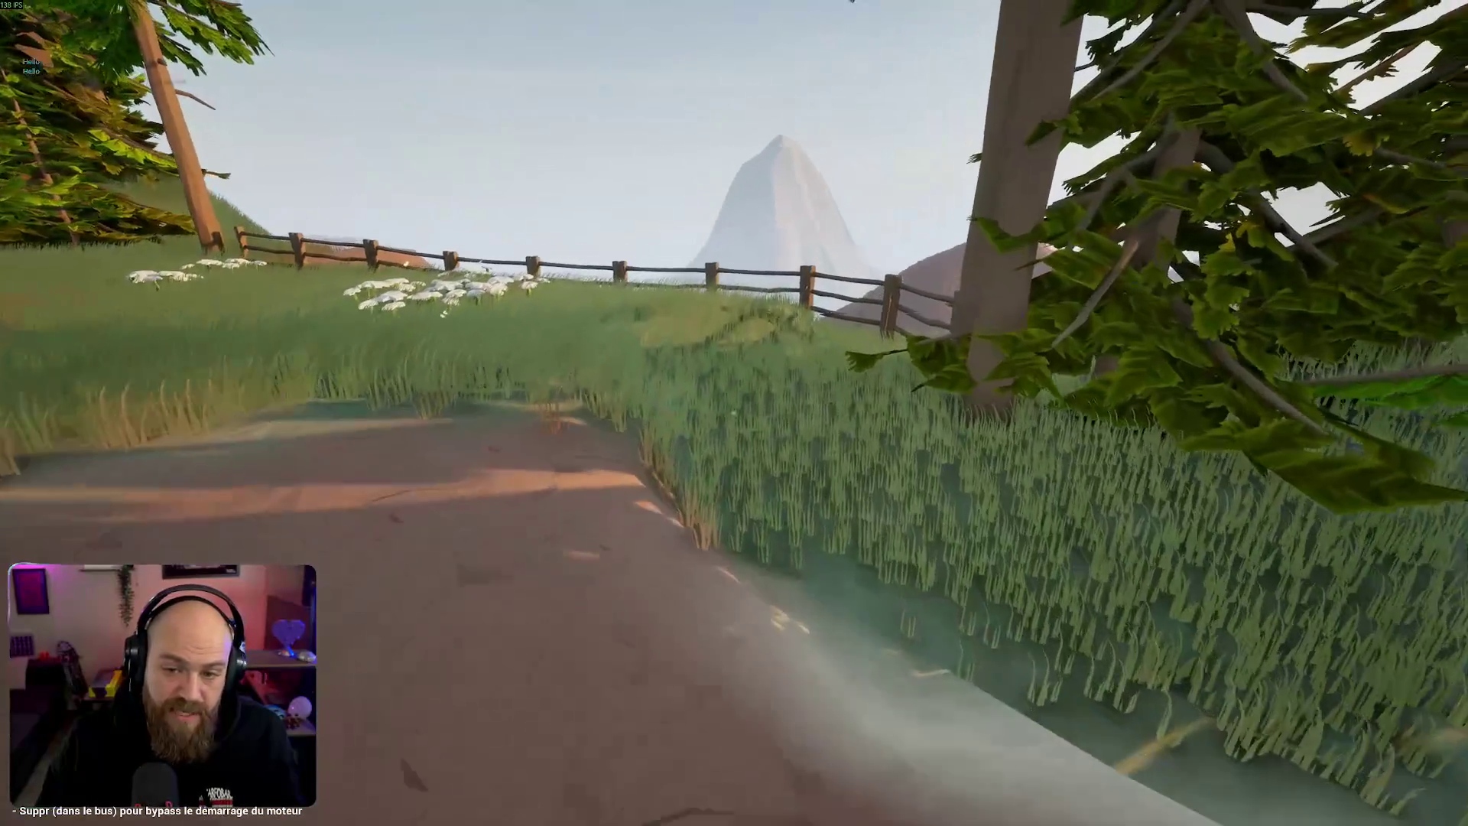
key("w")
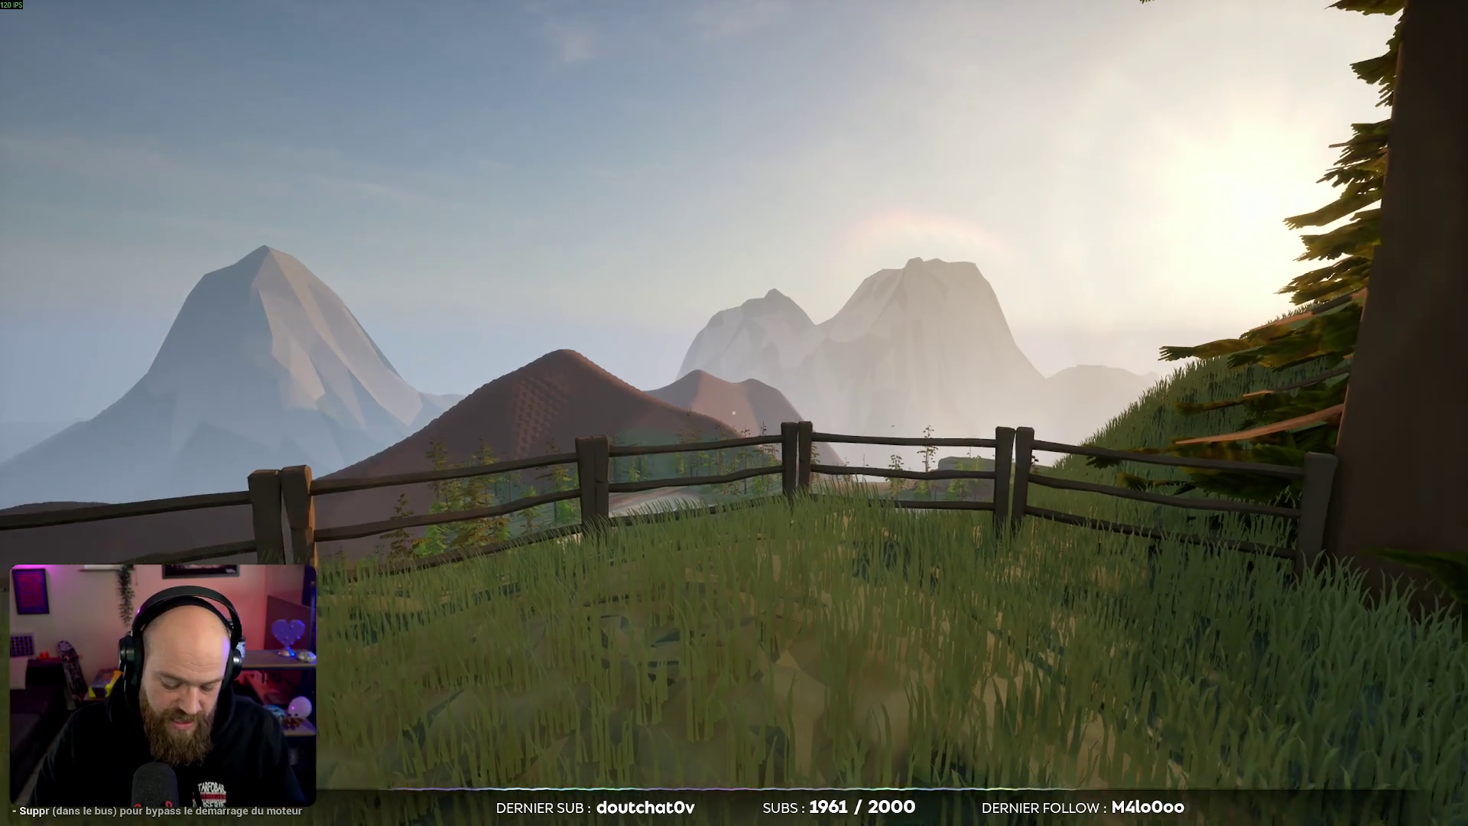
key("Escape")
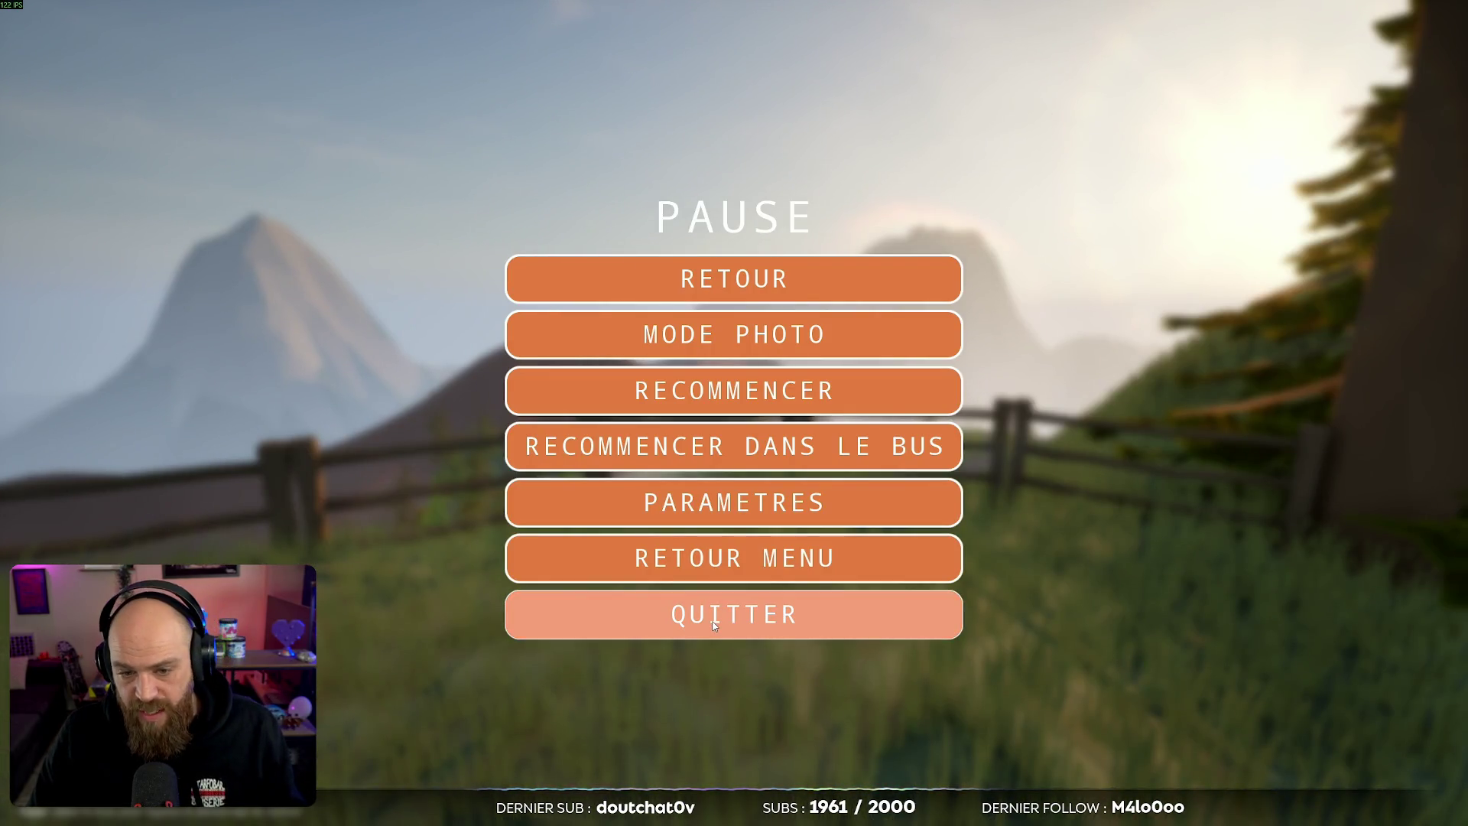
Step: Quit the game and open the Lvl_MapOpti1v3 level from the Content Browser
left_click(719, 614)
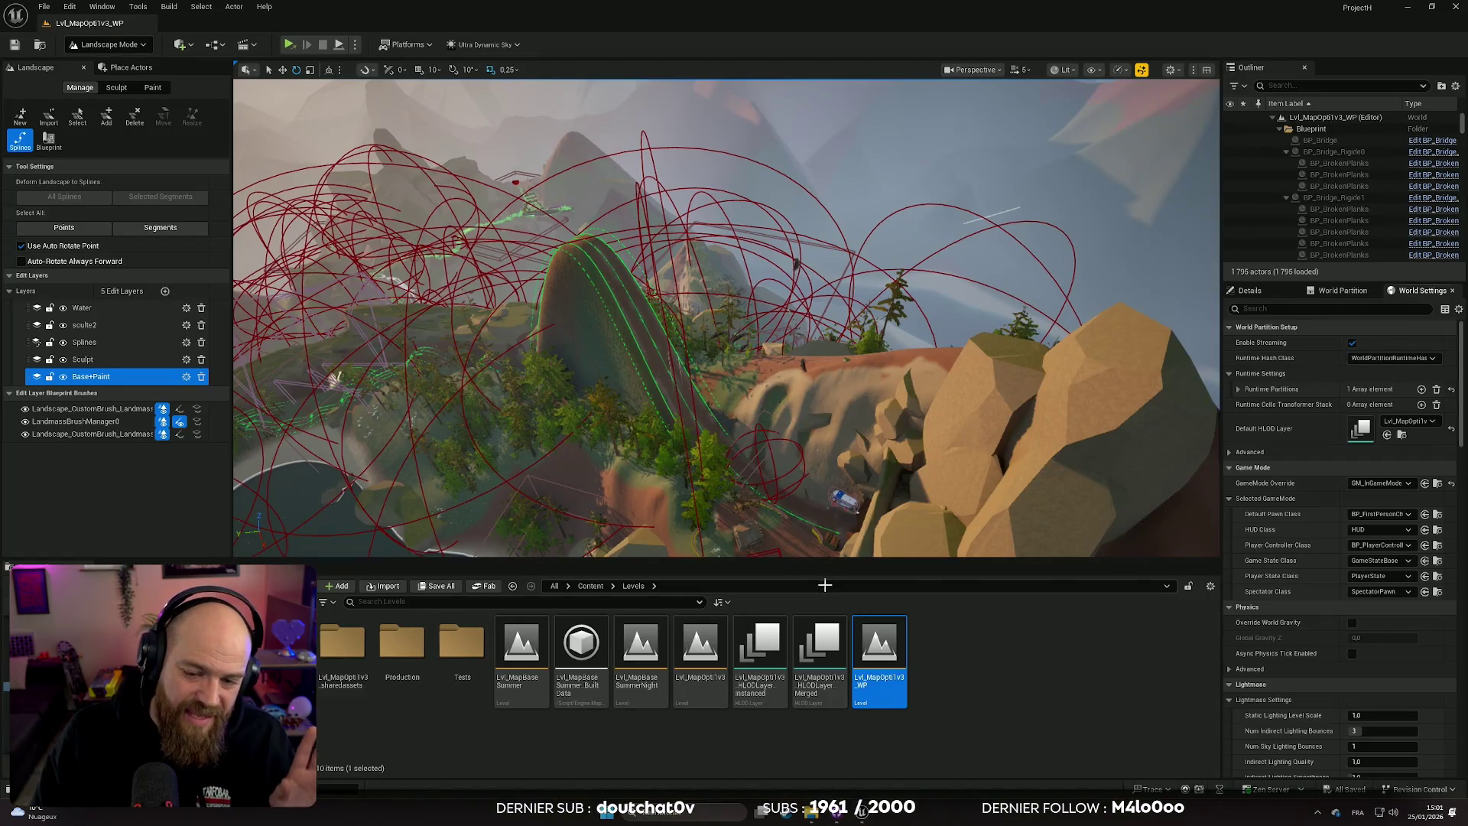
left_click(706, 653)
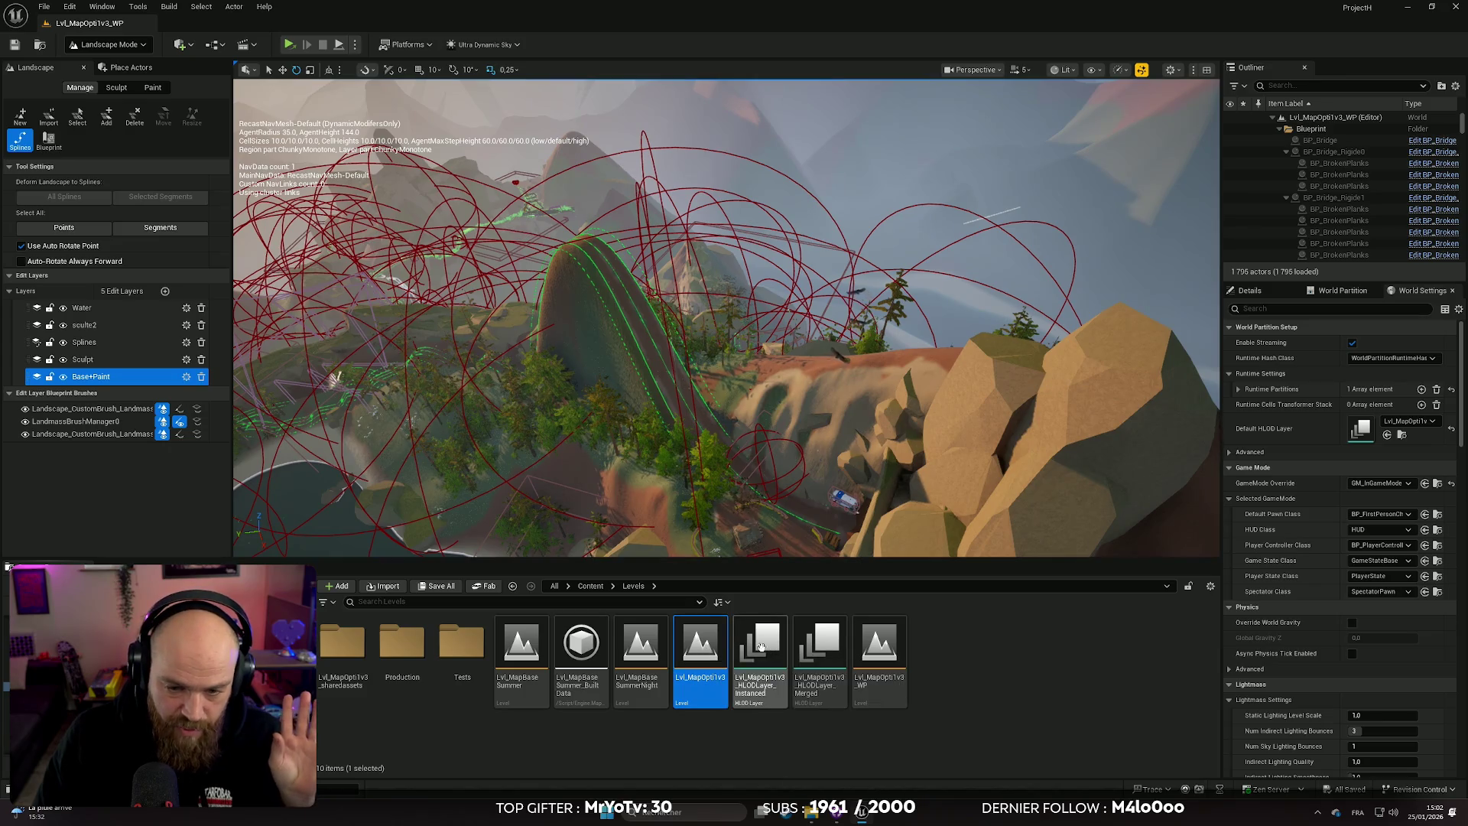
double_click(707, 646)
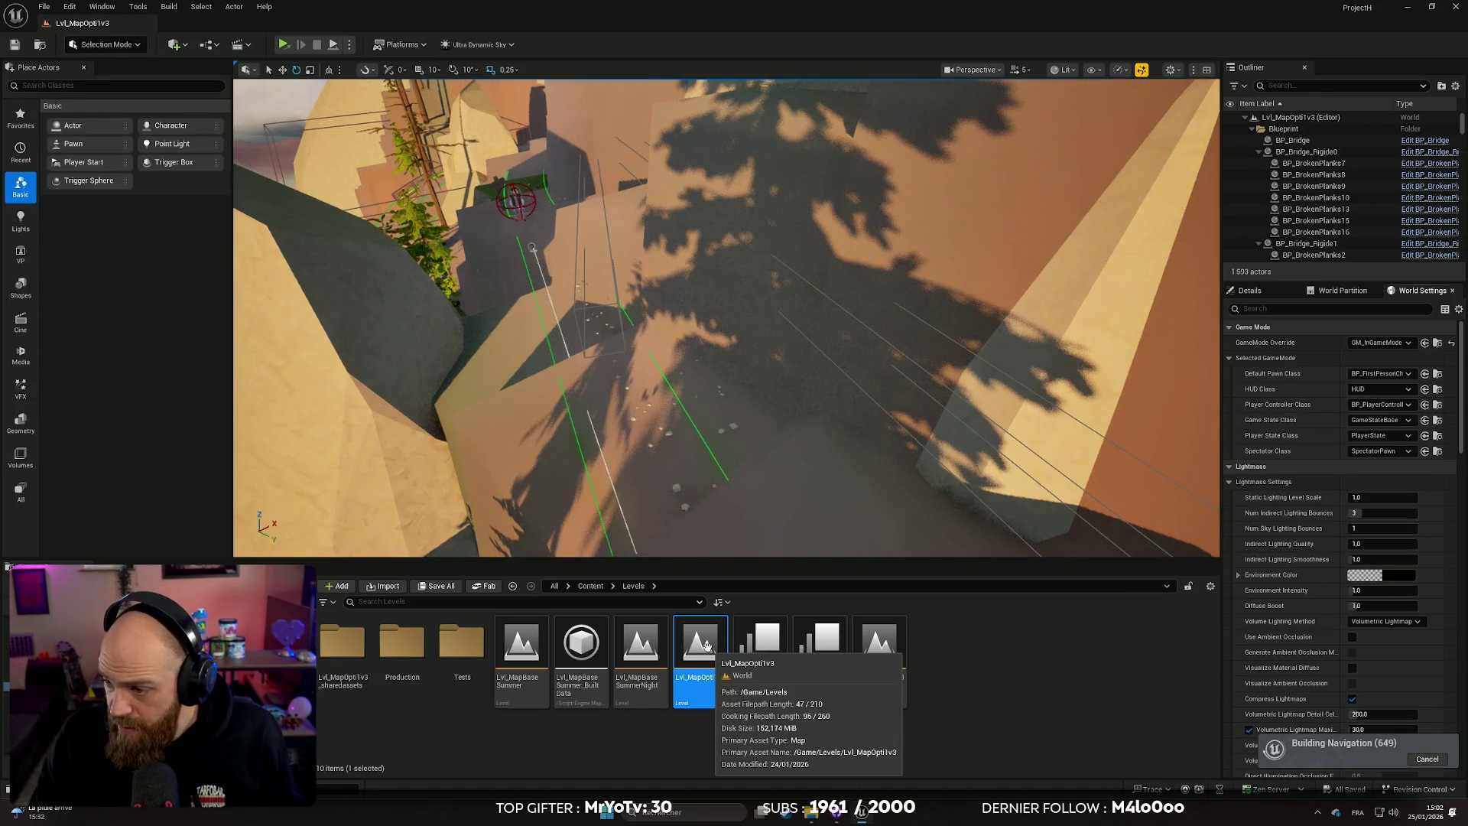
Step: Show the navmesh overlay and swing the camera up to an aerial overview of the mountain level
key("p")
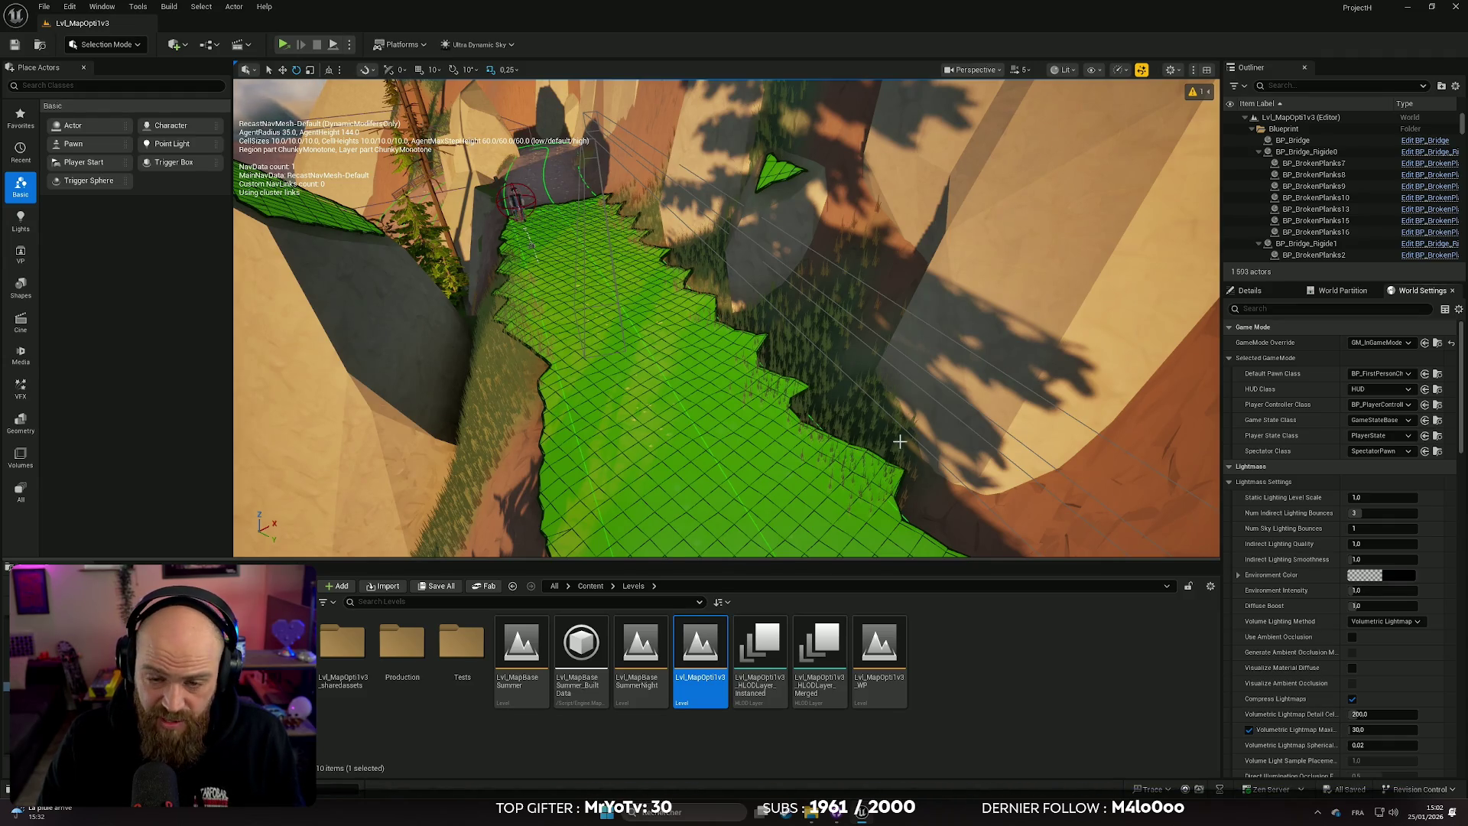
left_click_drag(910, 450, 803, 442)
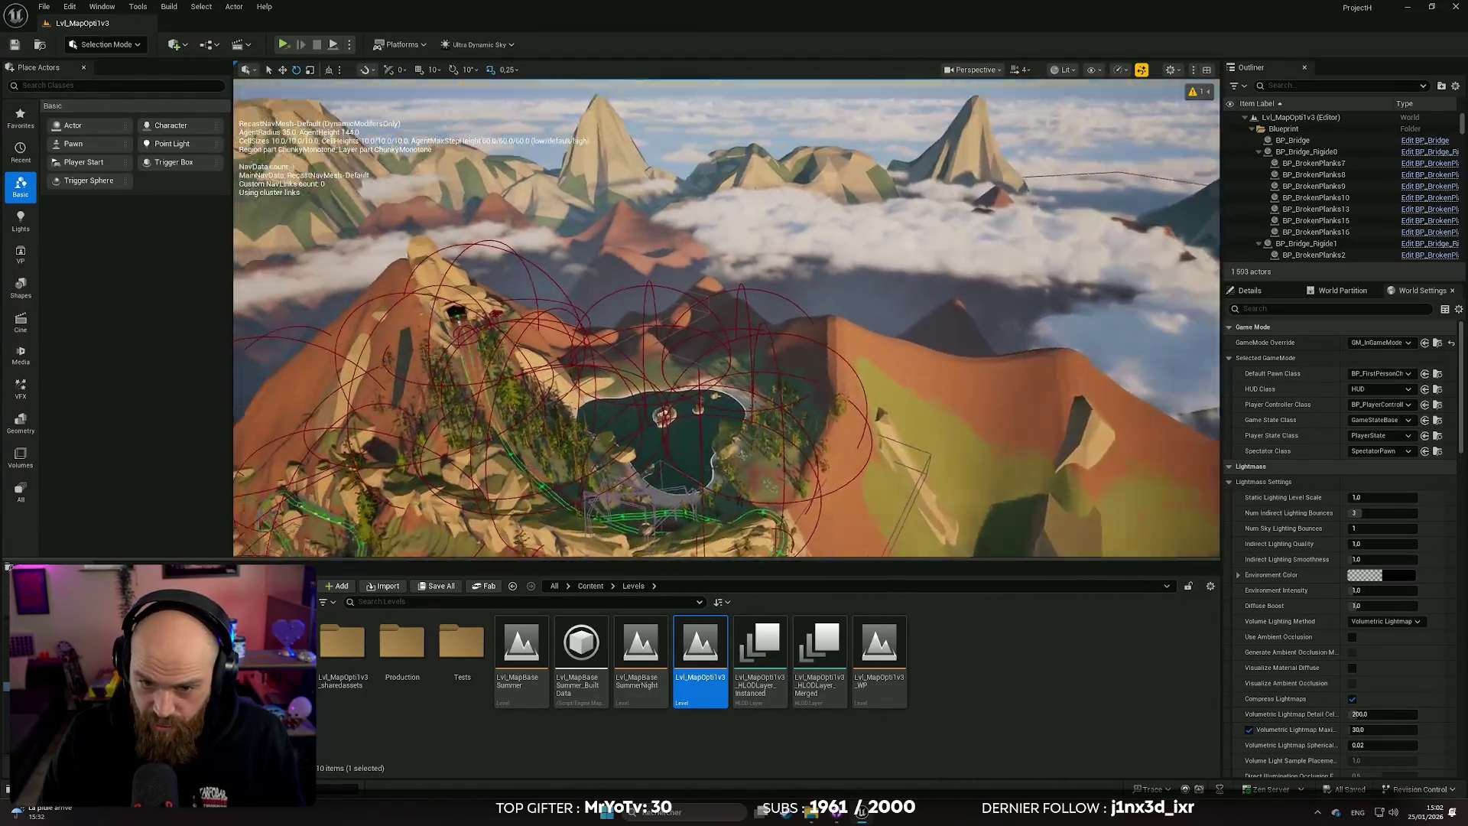
Step: Fly the viewport down along the mountain road toward the bus
scroll(726, 318, "up", 5)
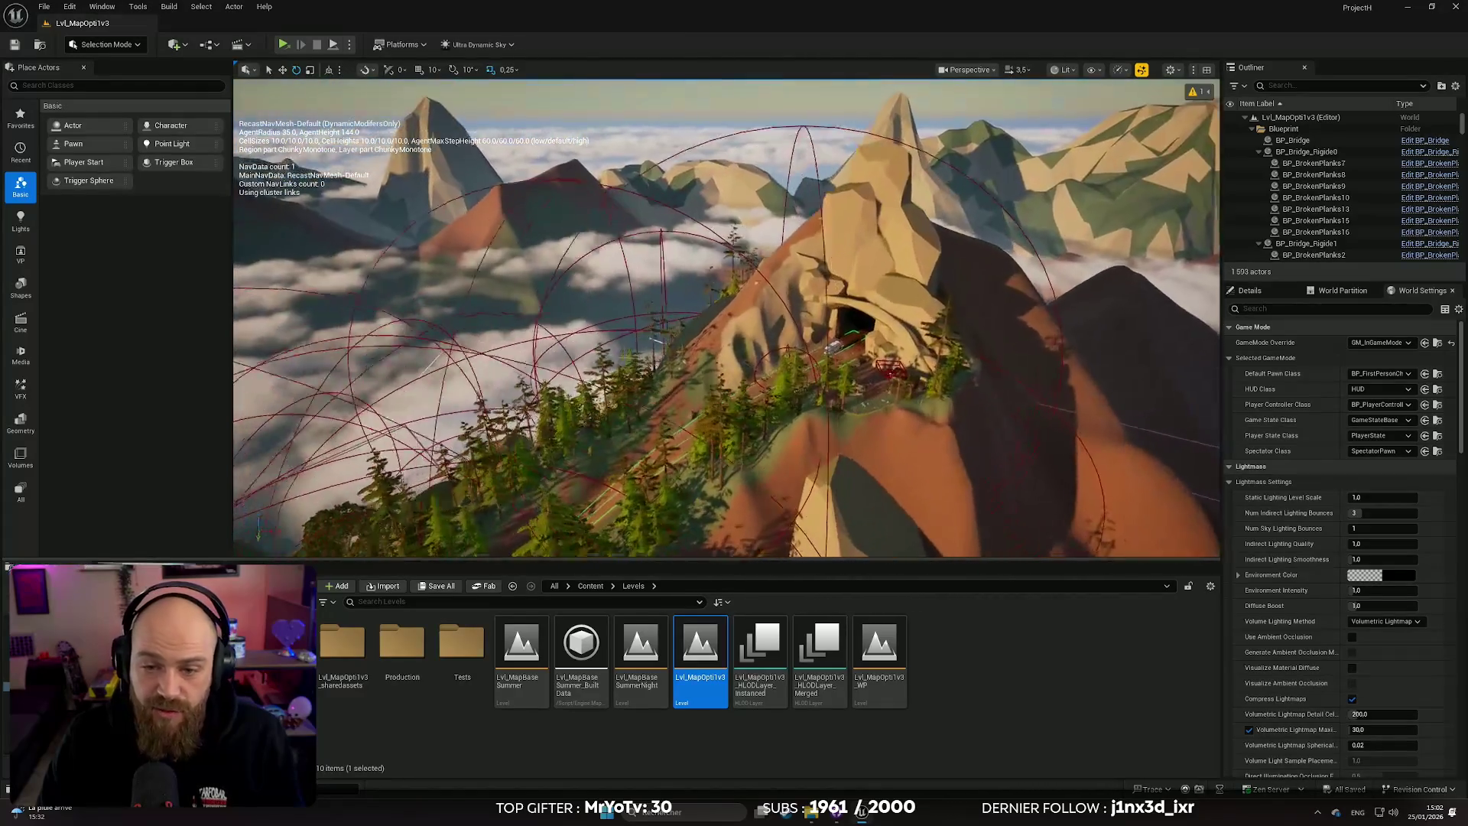
scroll(727, 318, "up", 10)
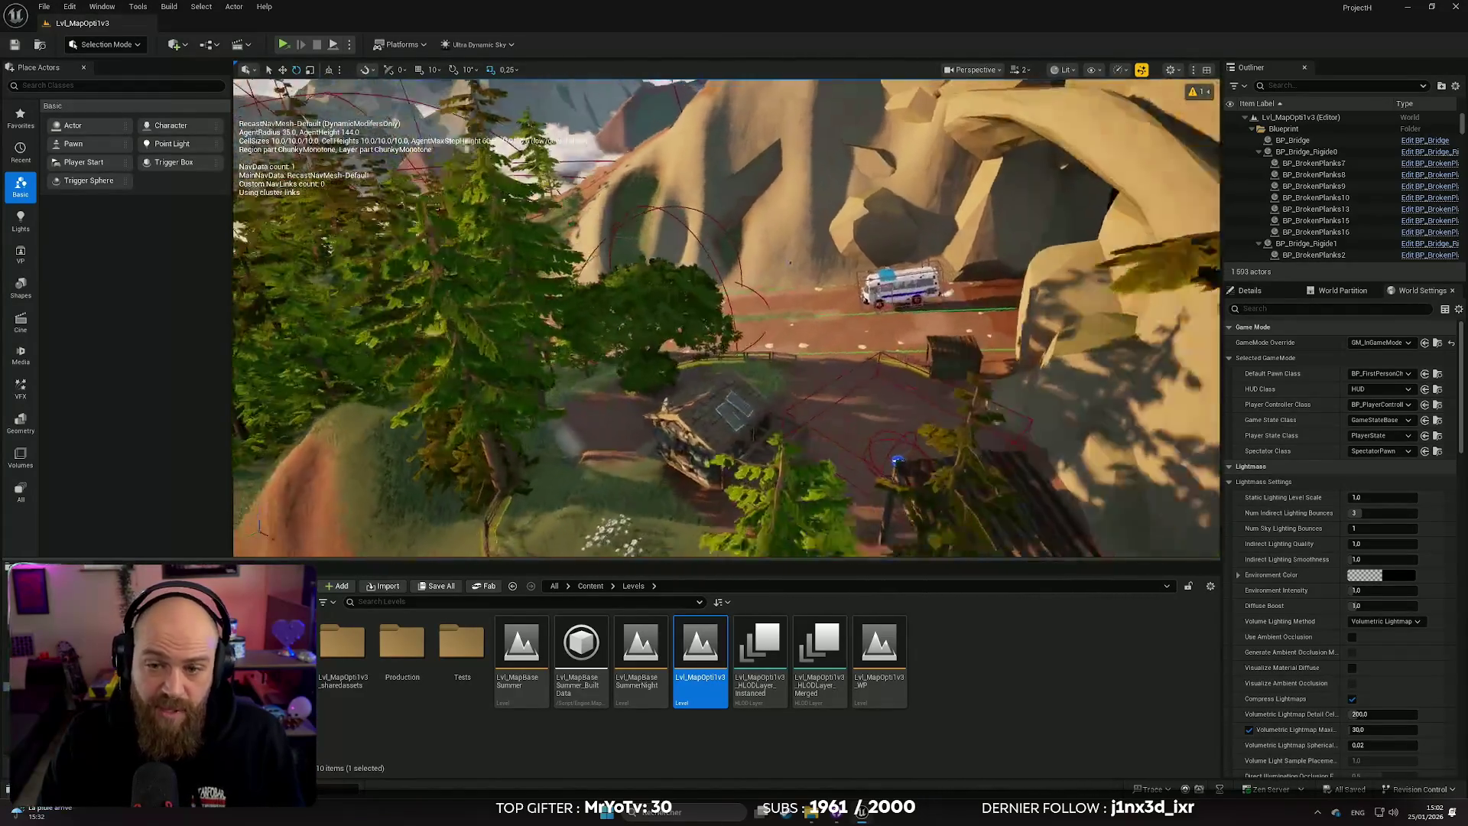
key("a")
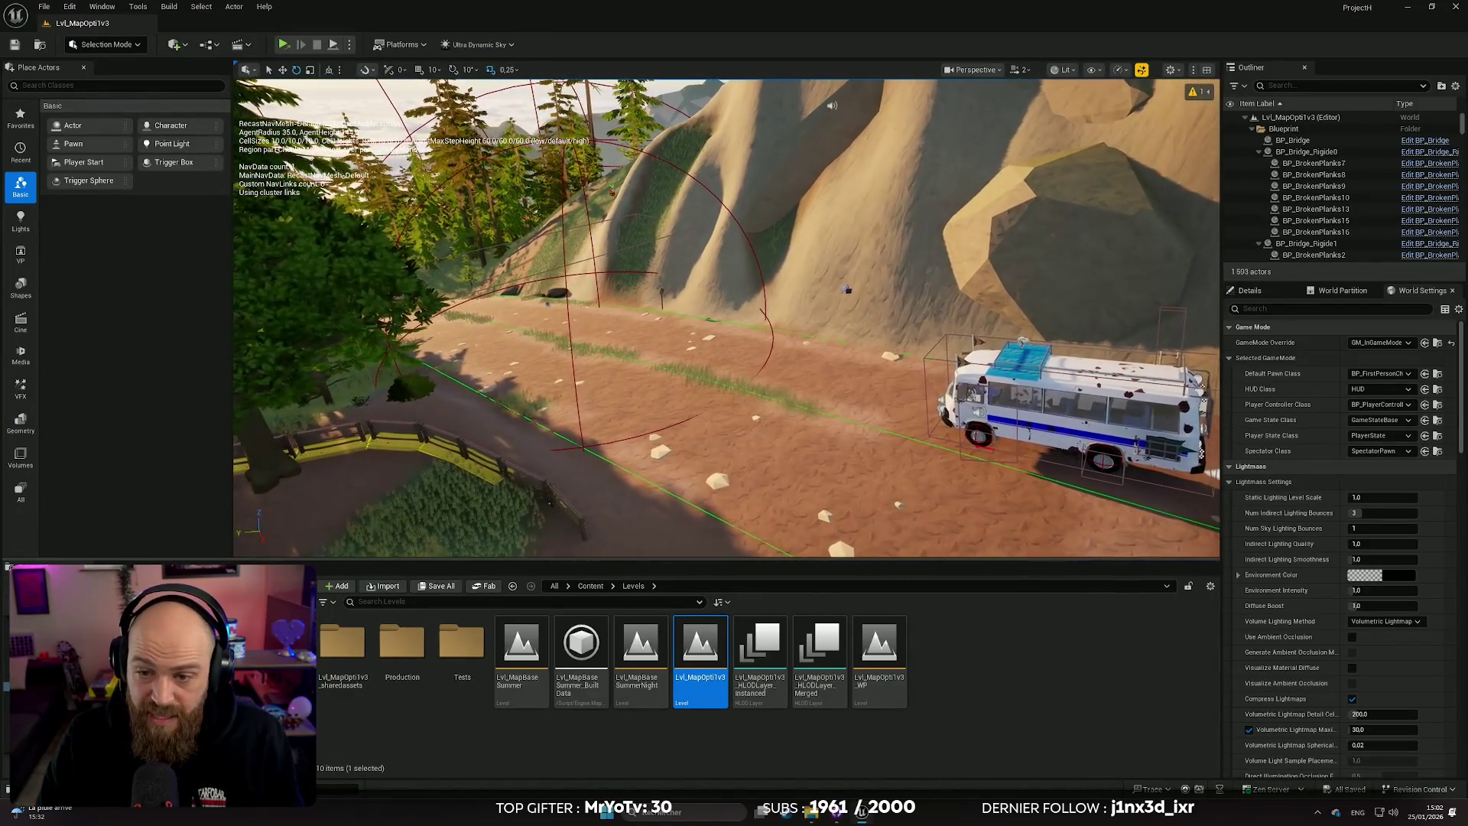
mouse_move(726, 318)
left_mouse_down()
mouse_move(650, 317)
mouse_move(811, 317)
mouse_move(712, 317)
mouse_move(689, 321)
mouse_move(688, 337)
mouse_move(704, 329)
mouse_move(673, 325)
left_mouse_up()
scroll(727, 317, "down", 2)
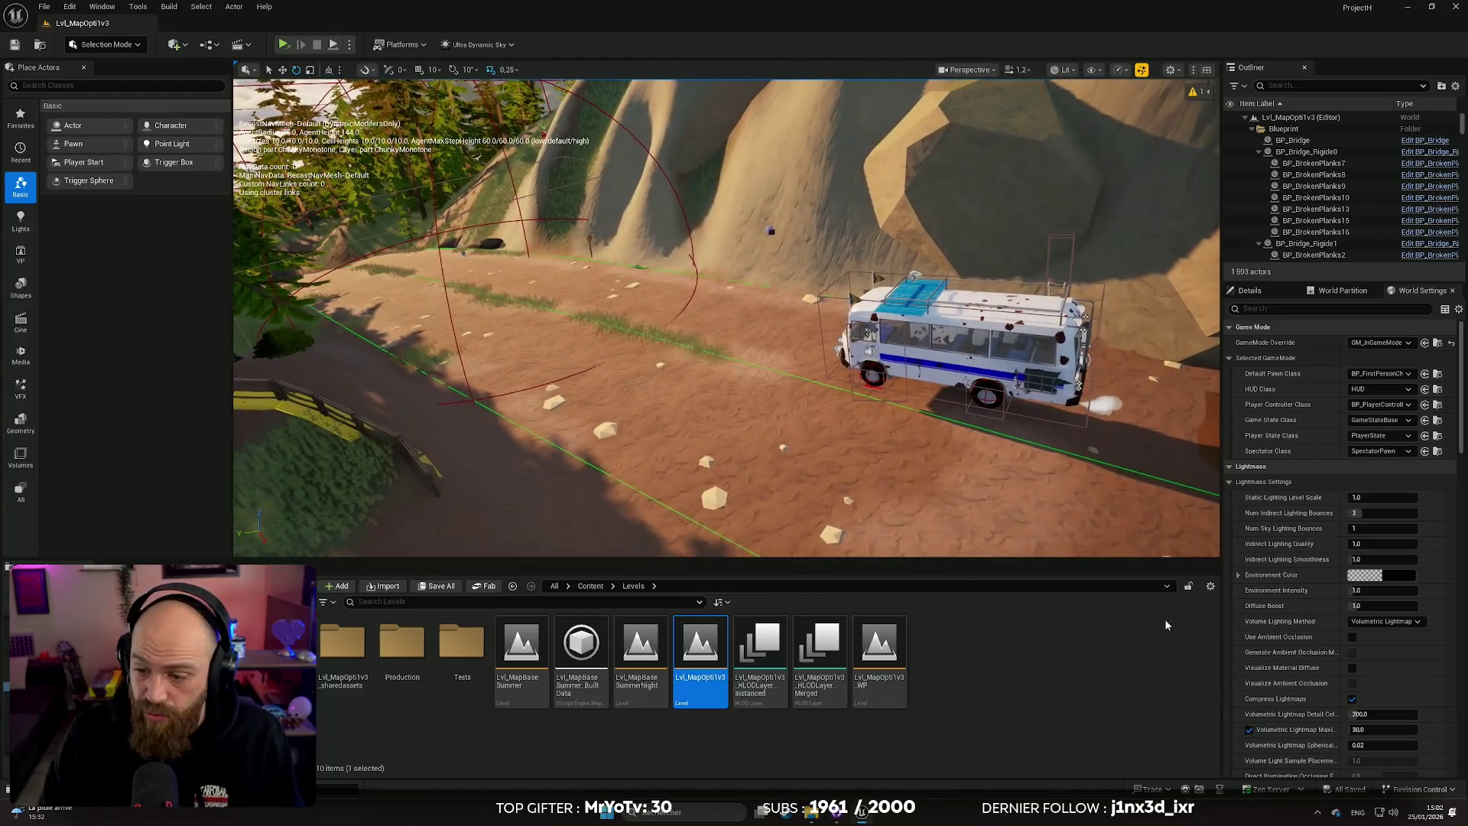
Step: Select BP_Bus1, frame it in the view, and show its Details properties
left_click(992, 350)
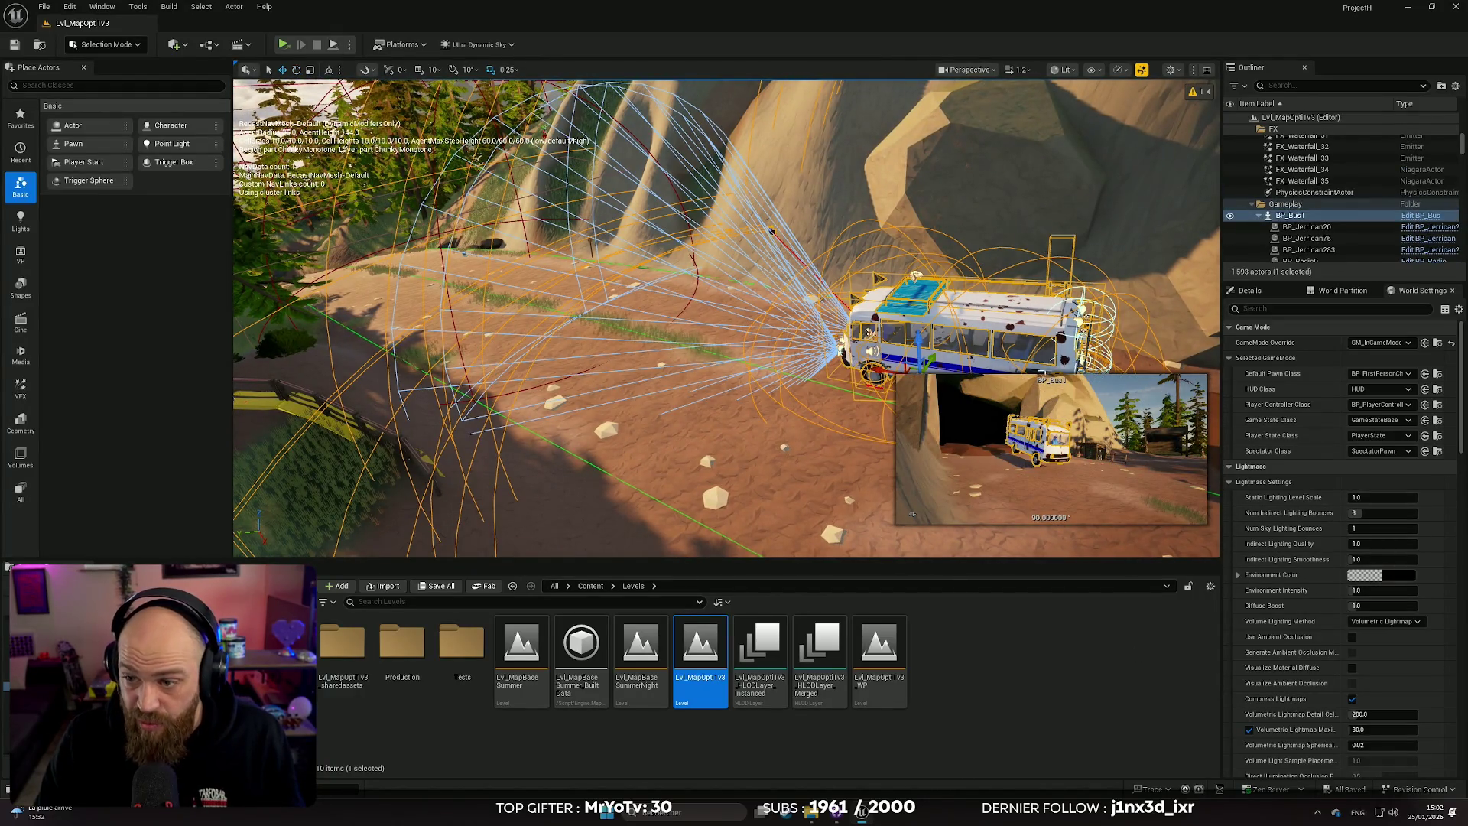
scroll(1291, 502, "down", 2)
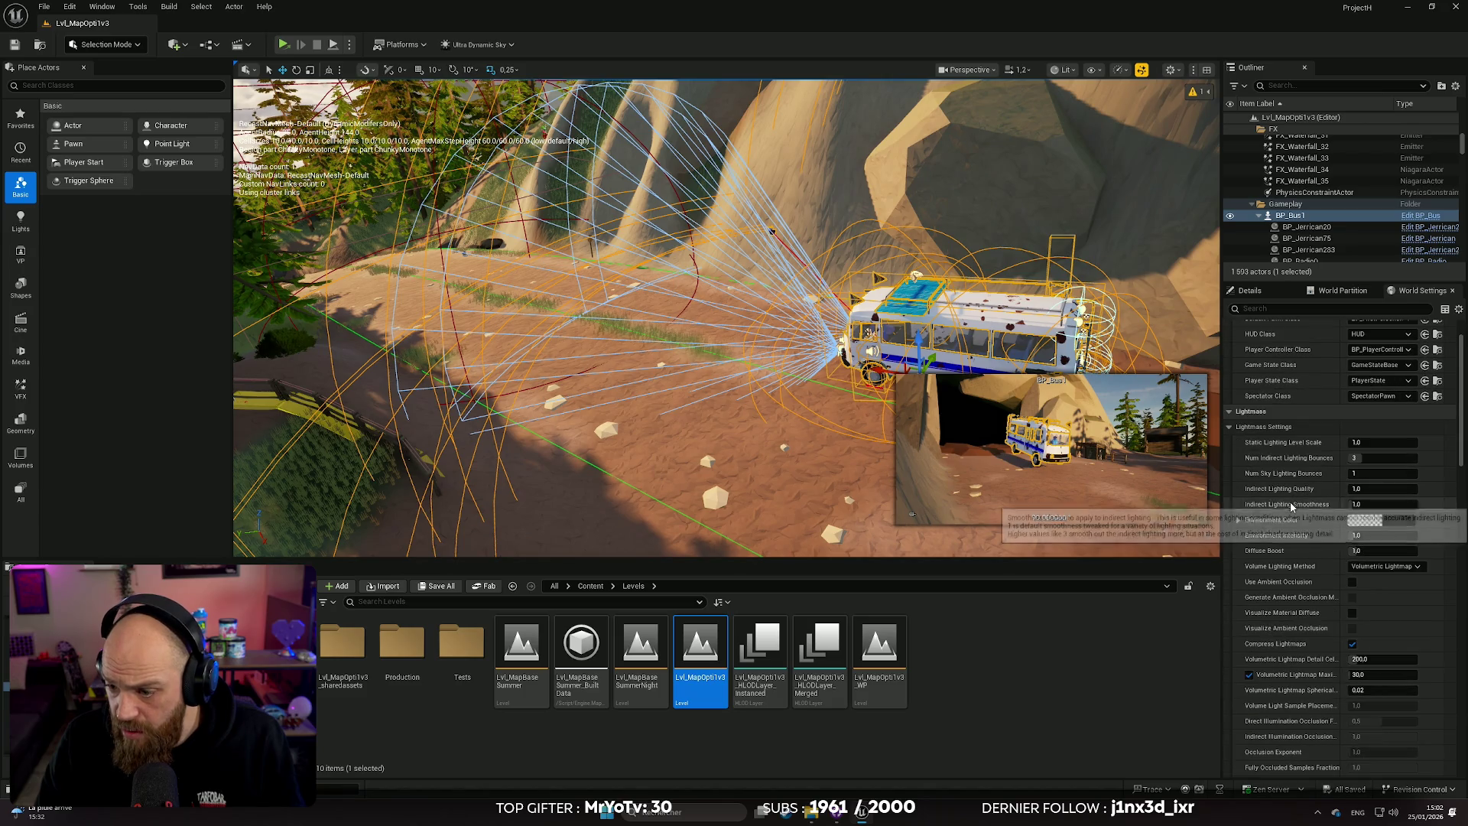
scroll(1312, 513, "up", 2)
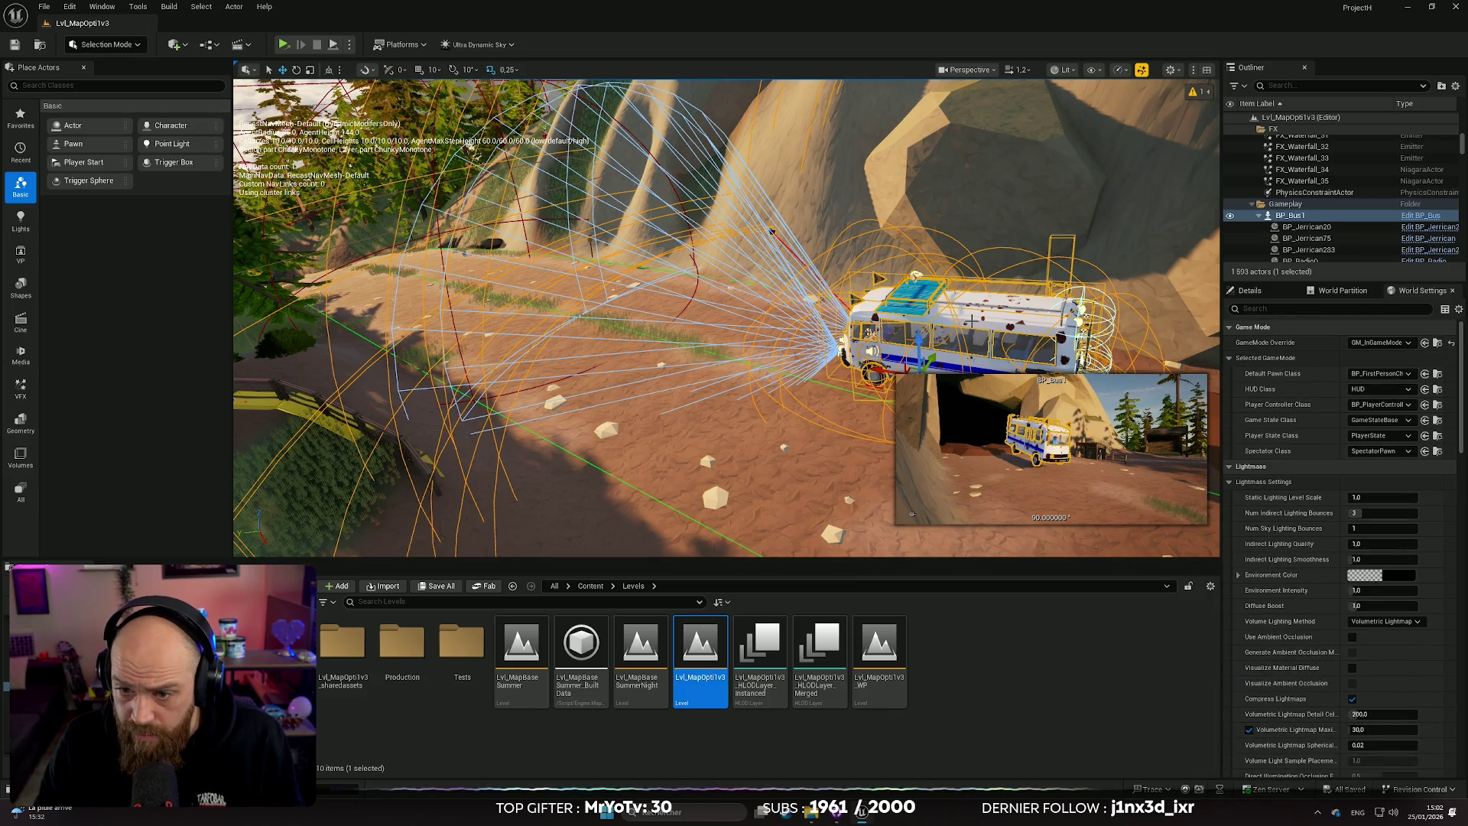
key("f")
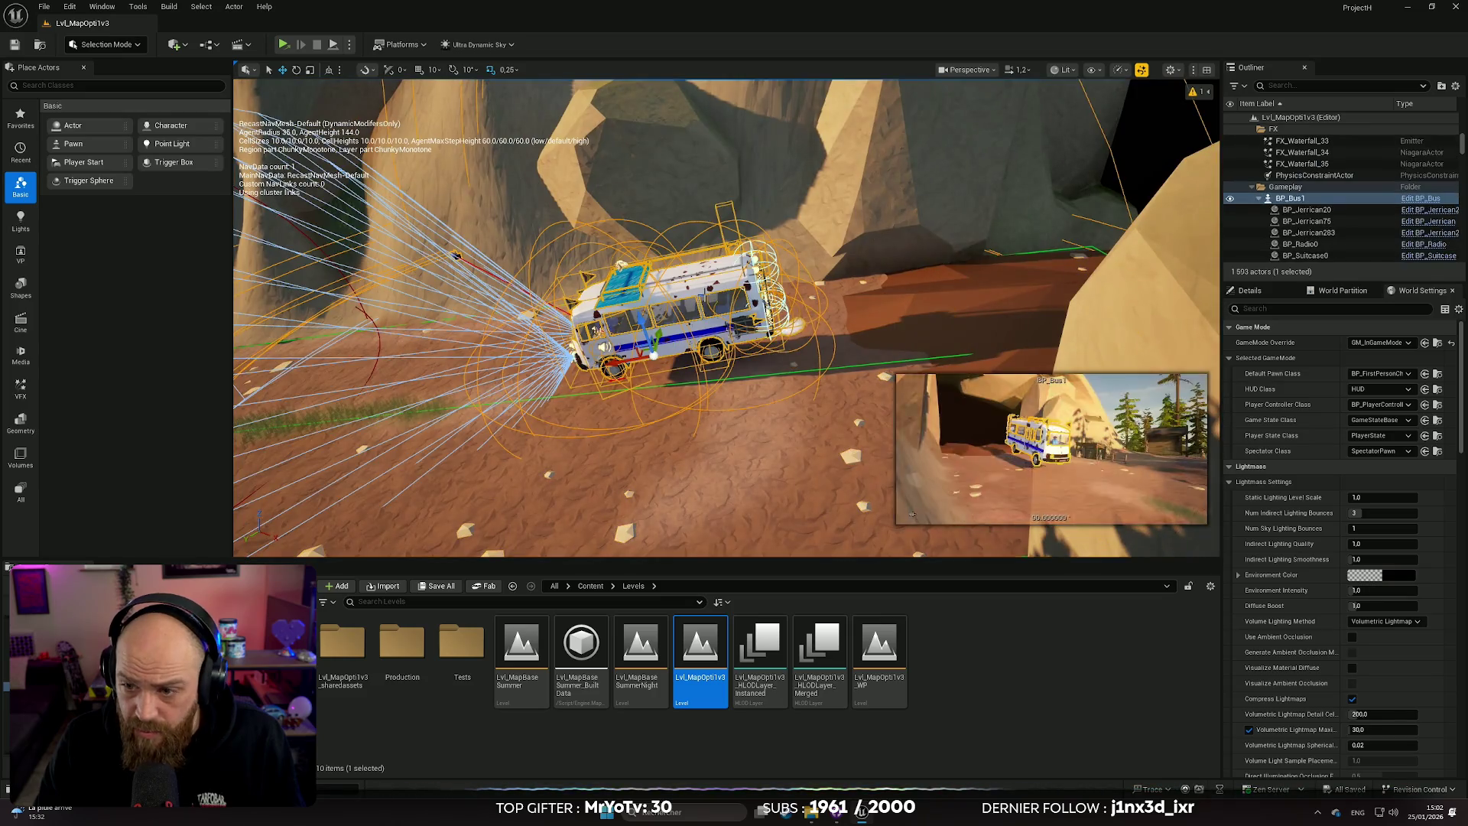
left_click(1250, 290)
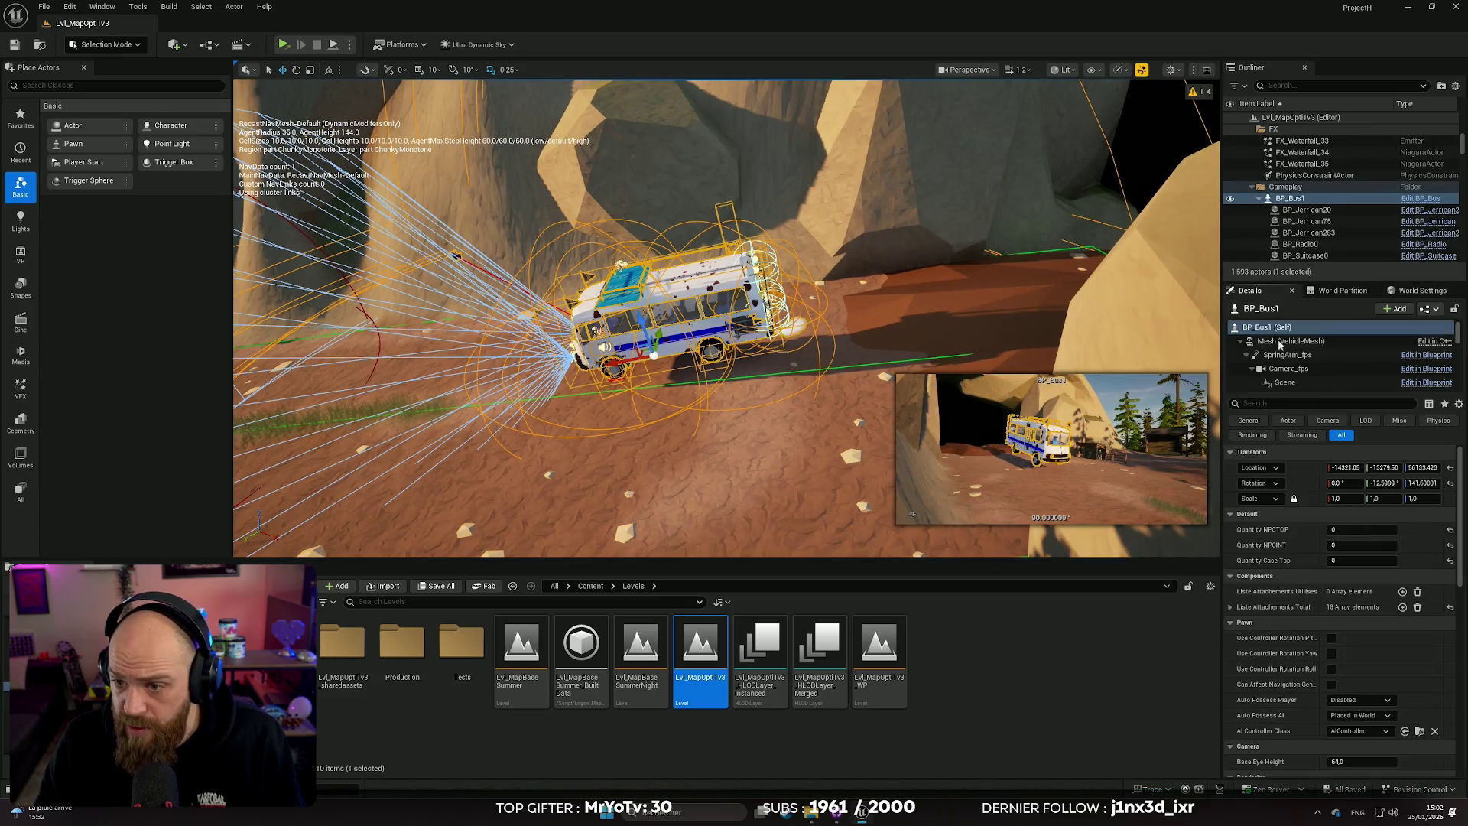
Step: Set BP_Bus1's Quantity NPCTOP and Quantity NPCINT both to 7
left_click(1336, 530)
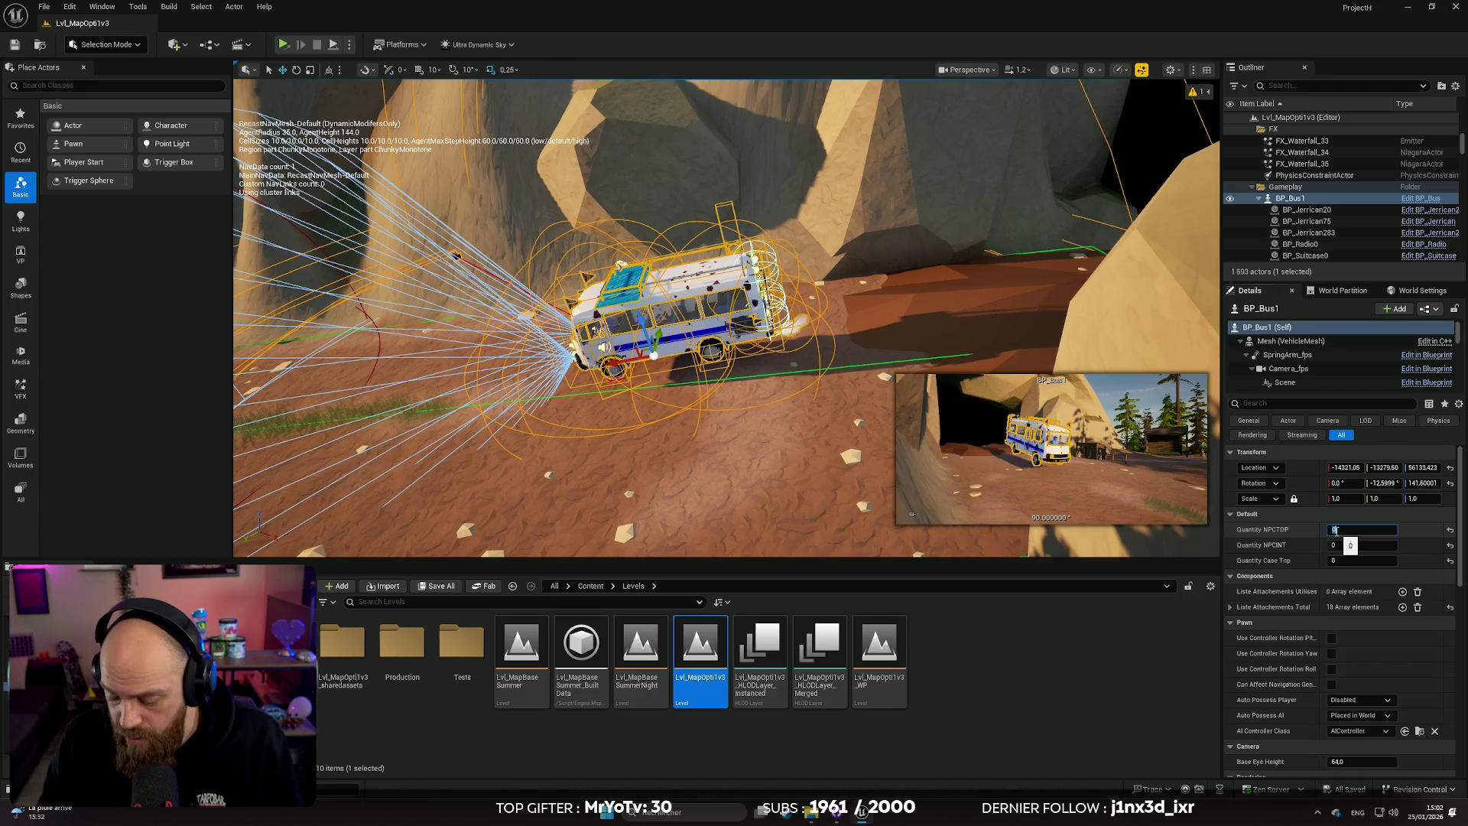
type("7")
left_click(1339, 545)
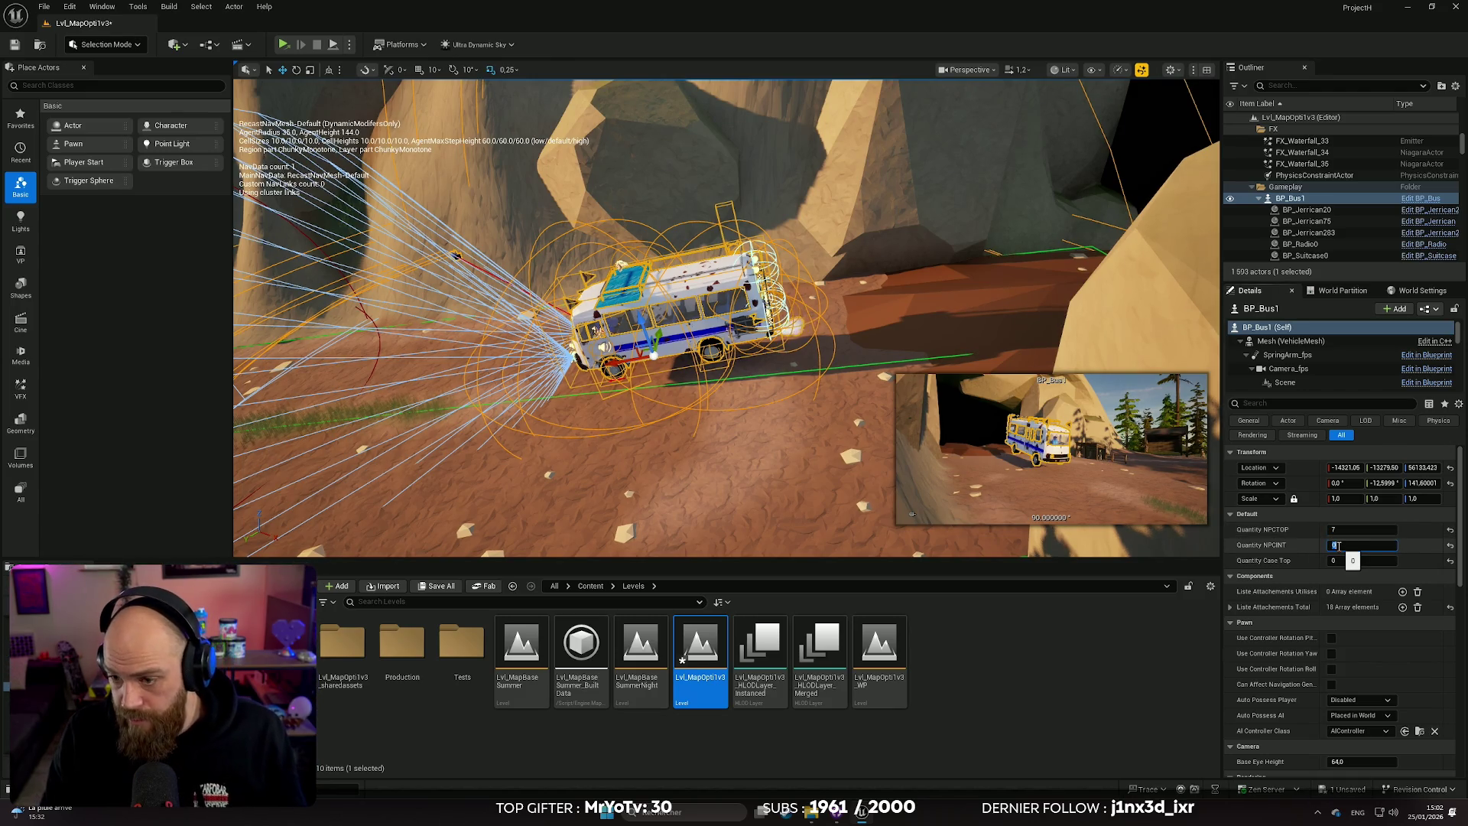
key("Return")
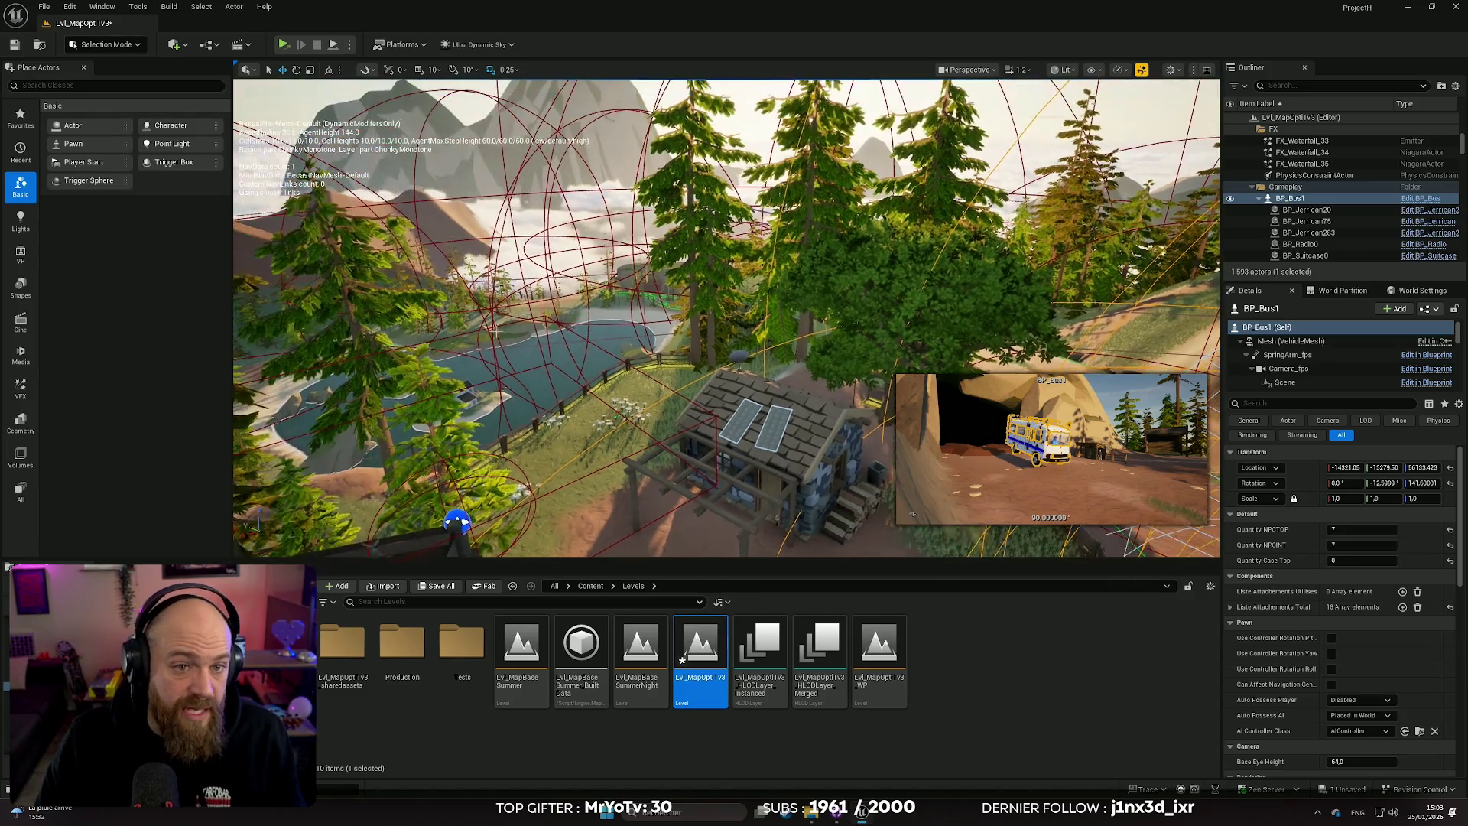
left_click(350, 45)
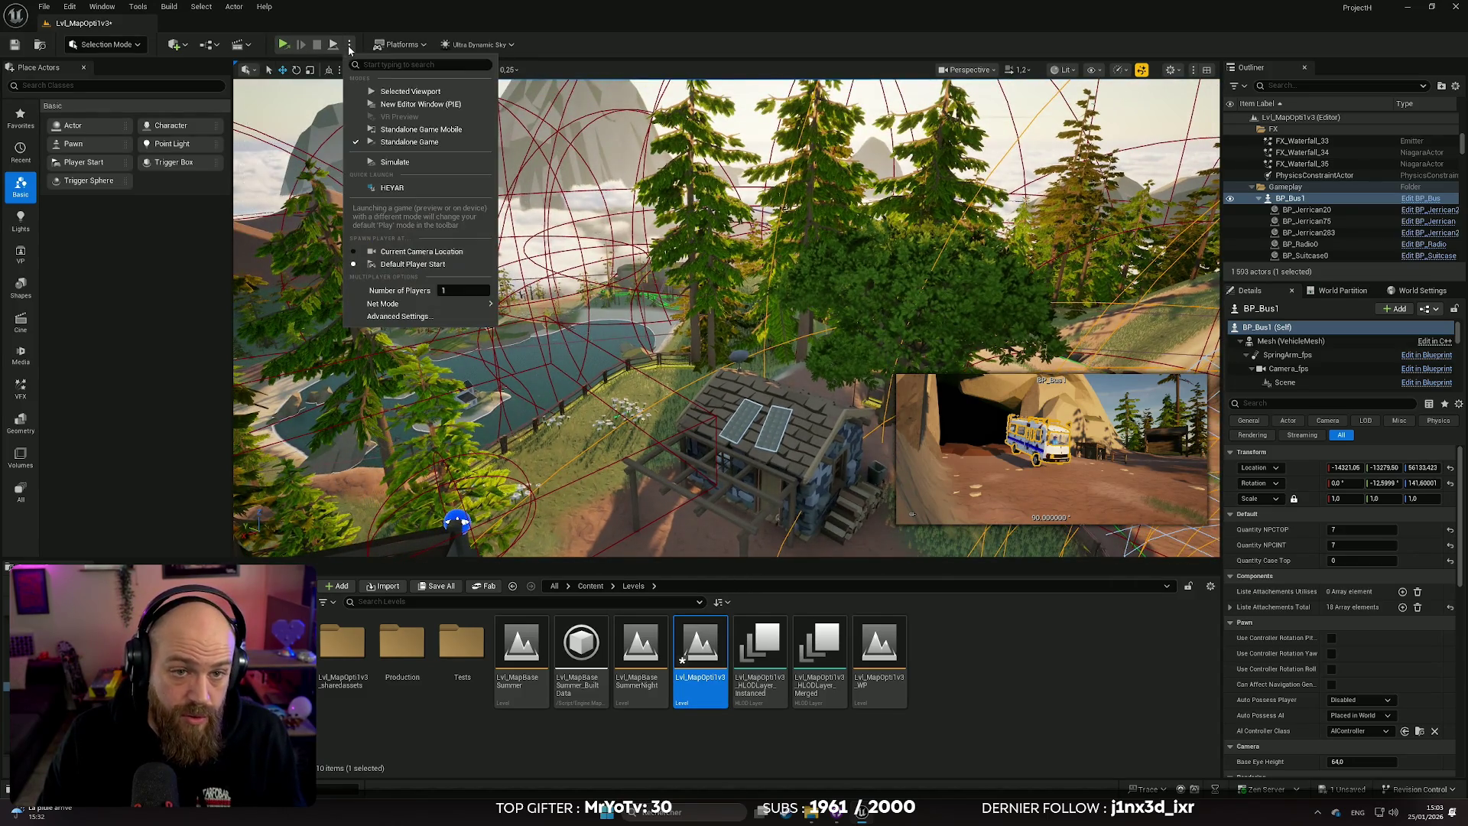
Step: Start Play-in-Editor with Alt+P and switch the game to immersive fullscreen
left_click(674, 314)
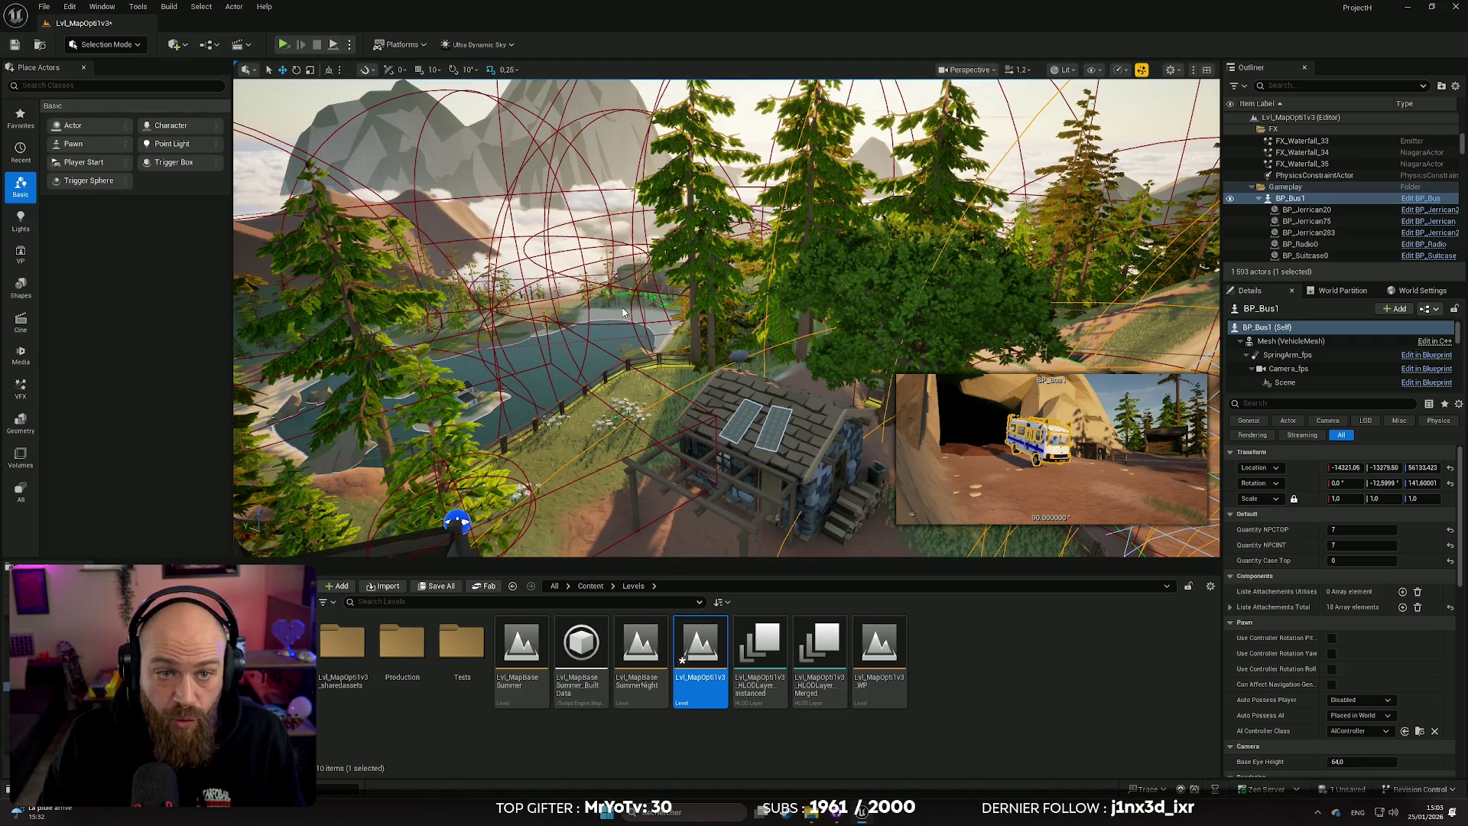
key("alt+p")
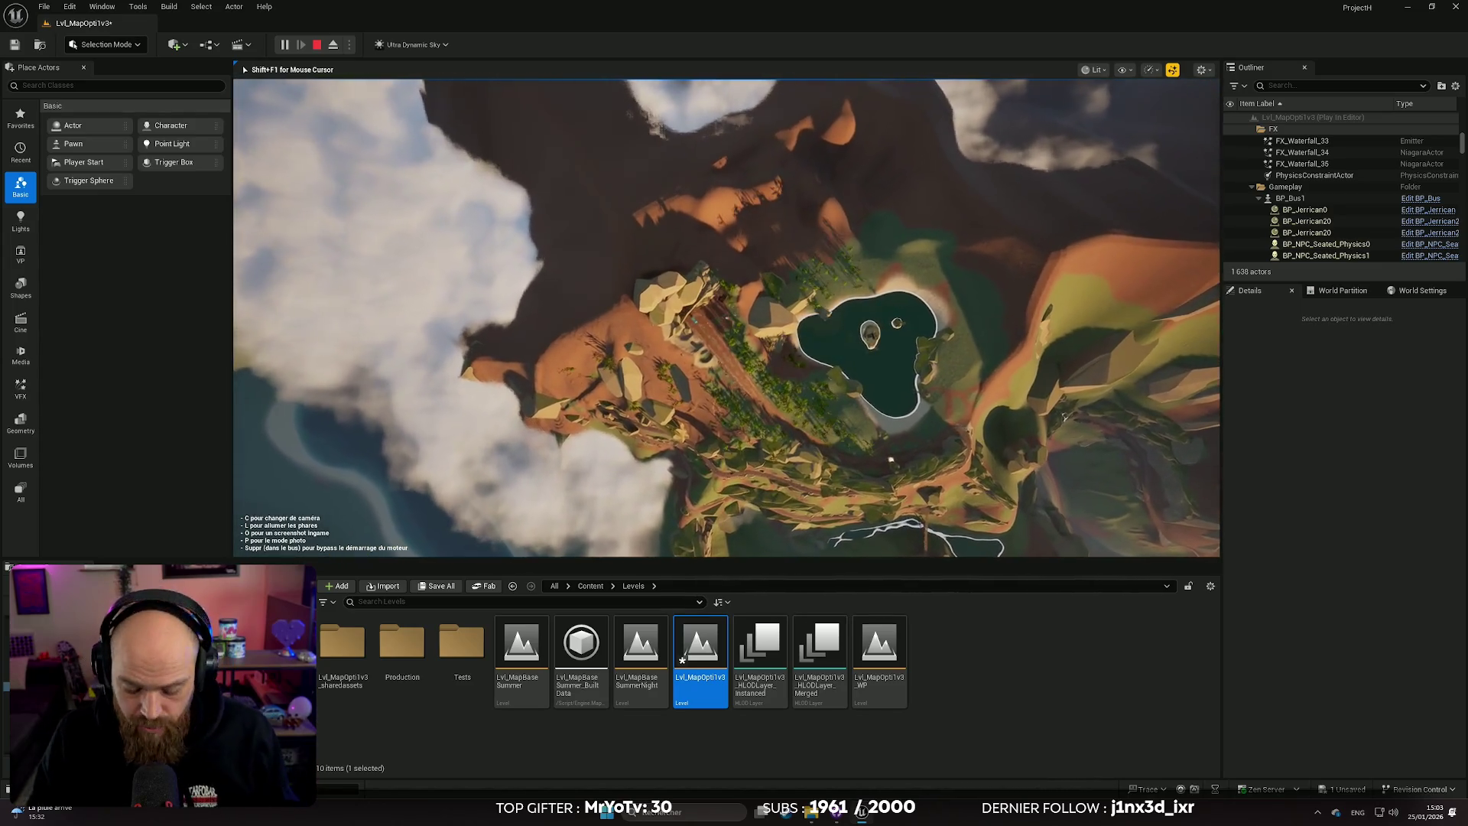
key("F11")
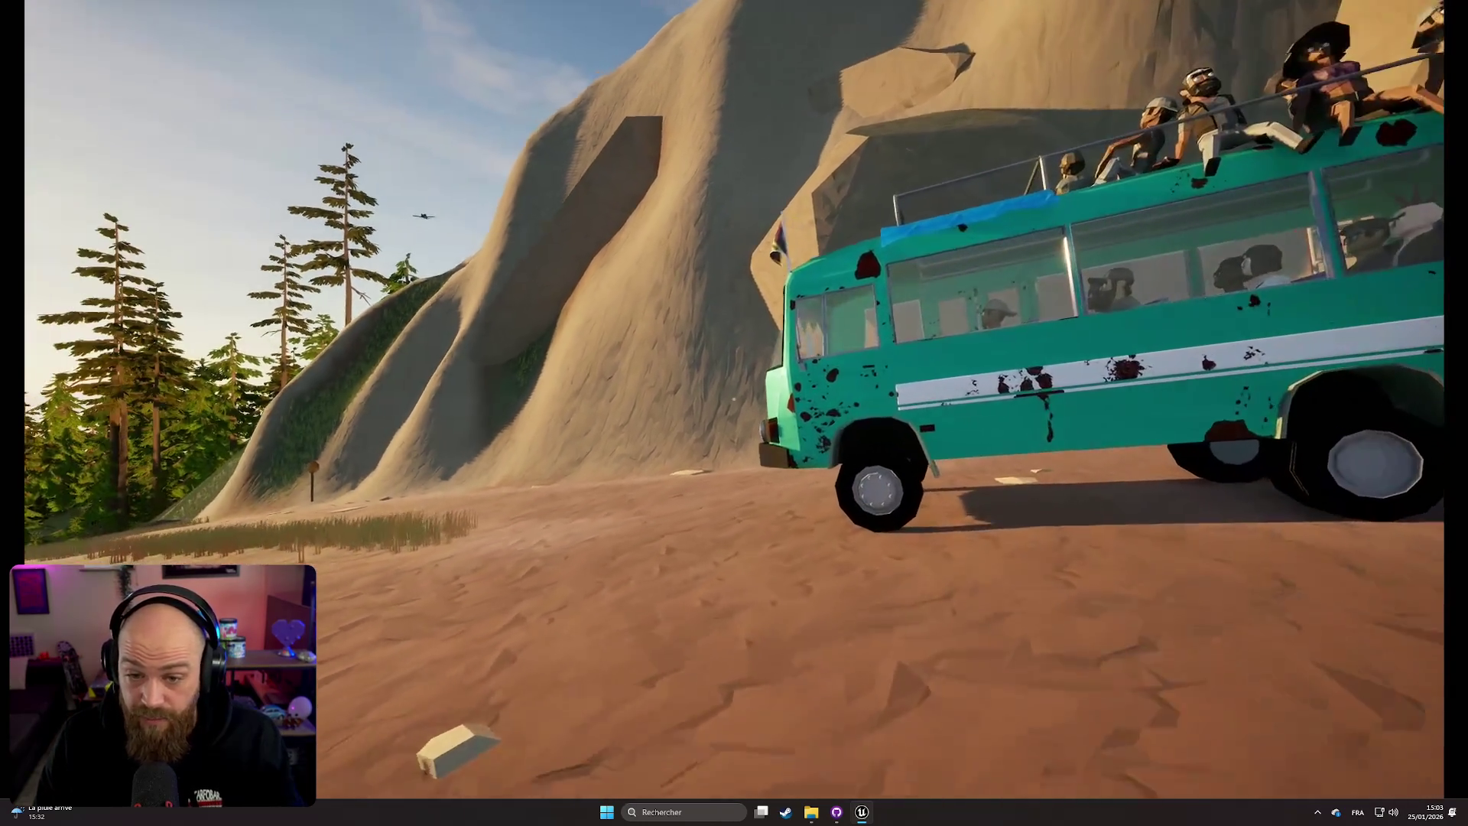
Step: Walk to the bus, open its cab door, and take the driver's seat
key("w")
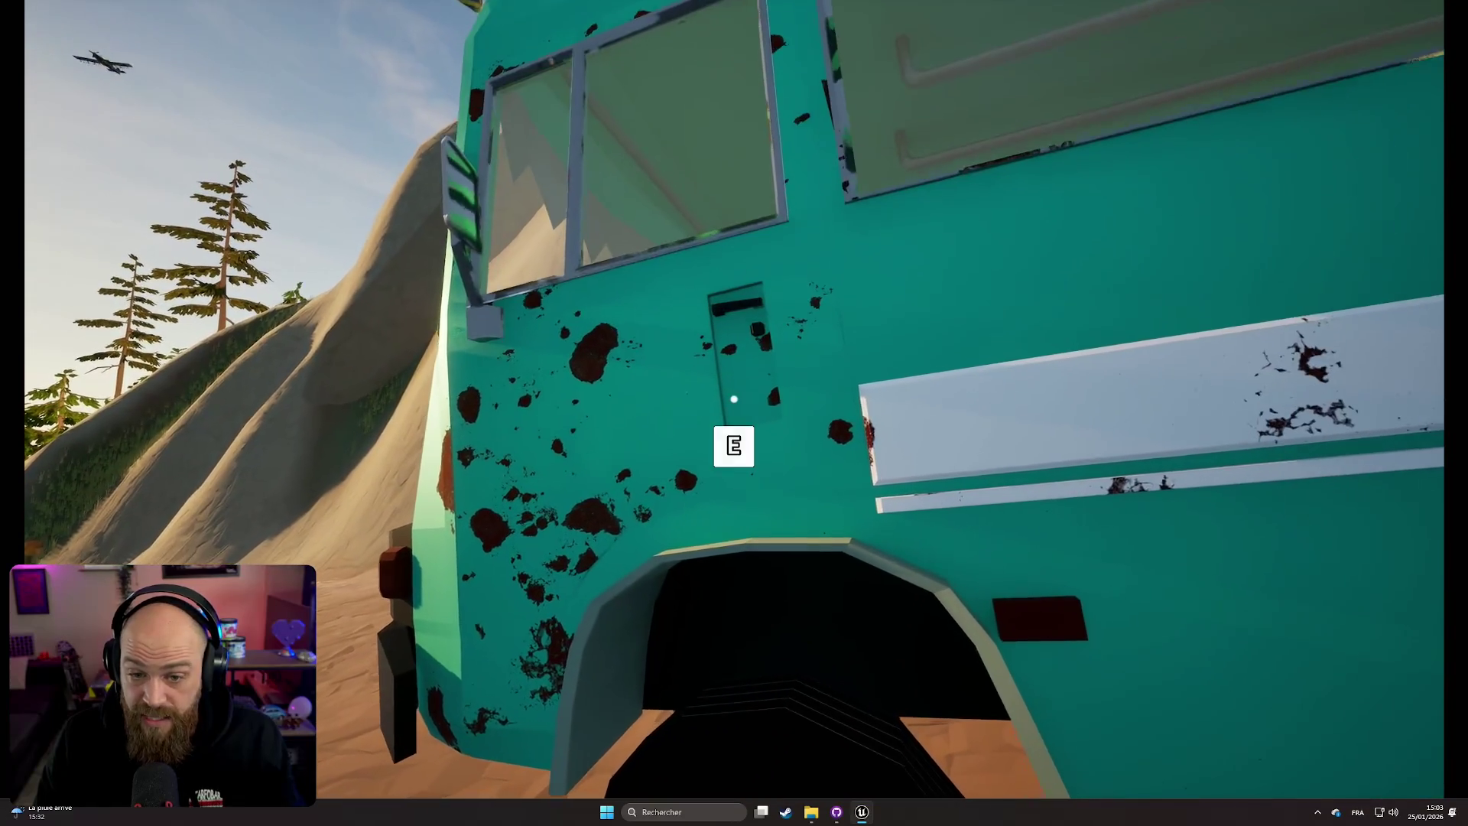
key("e")
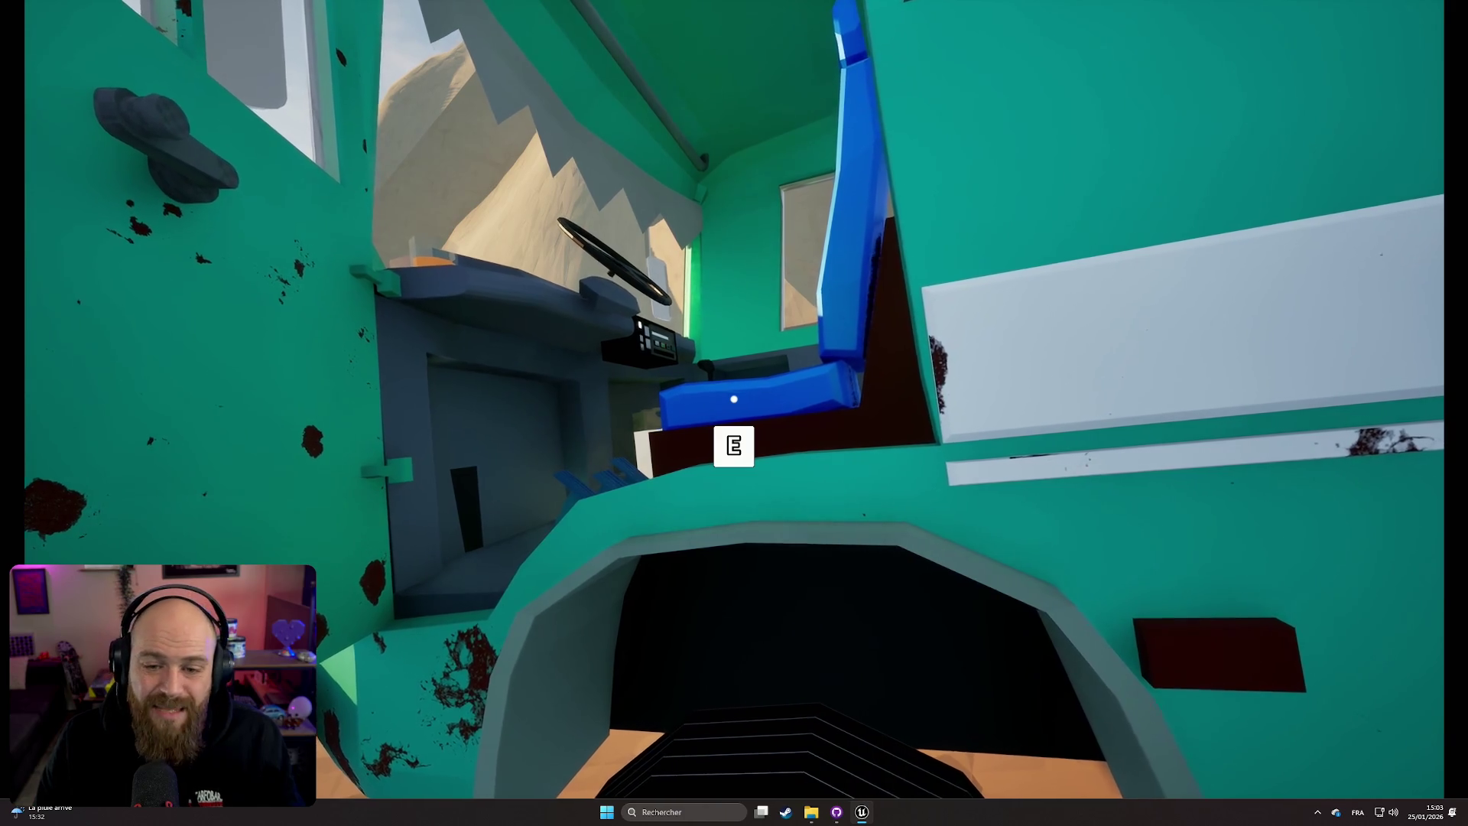
key("e")
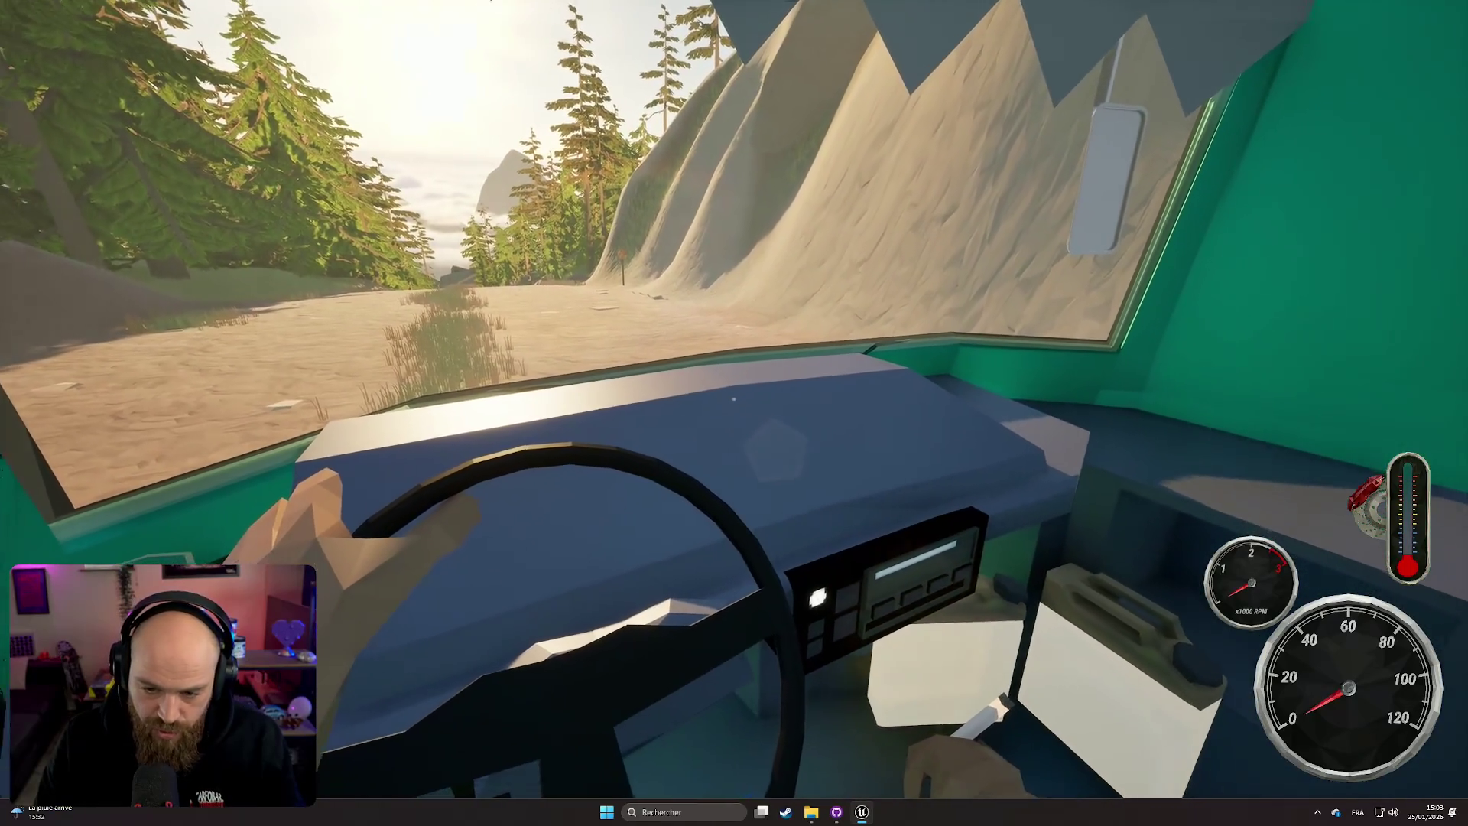
Step: Switch to the chase camera and drive the loaded bus until the GAME OVER screen
key("c")
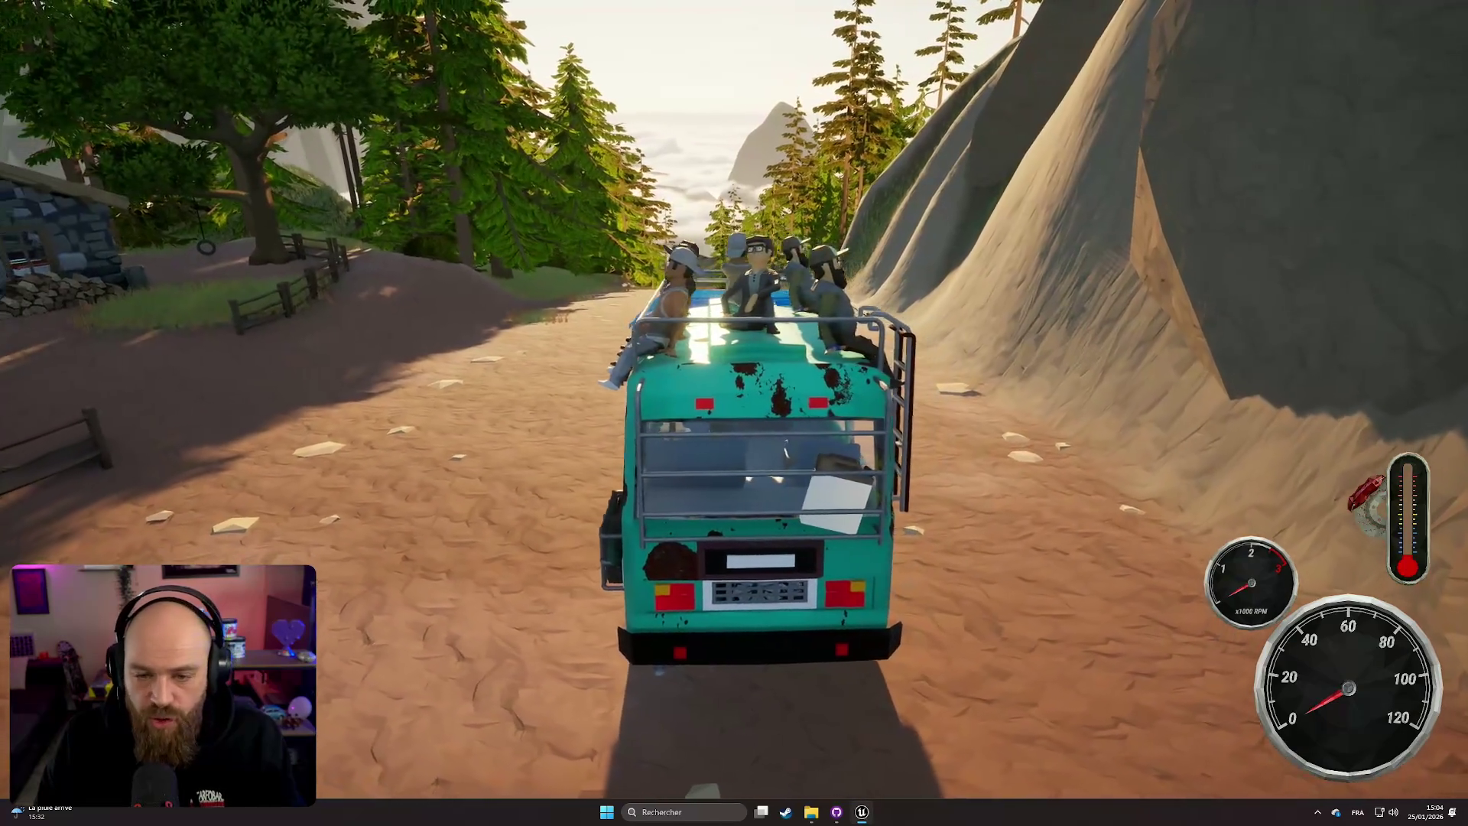
key("w")
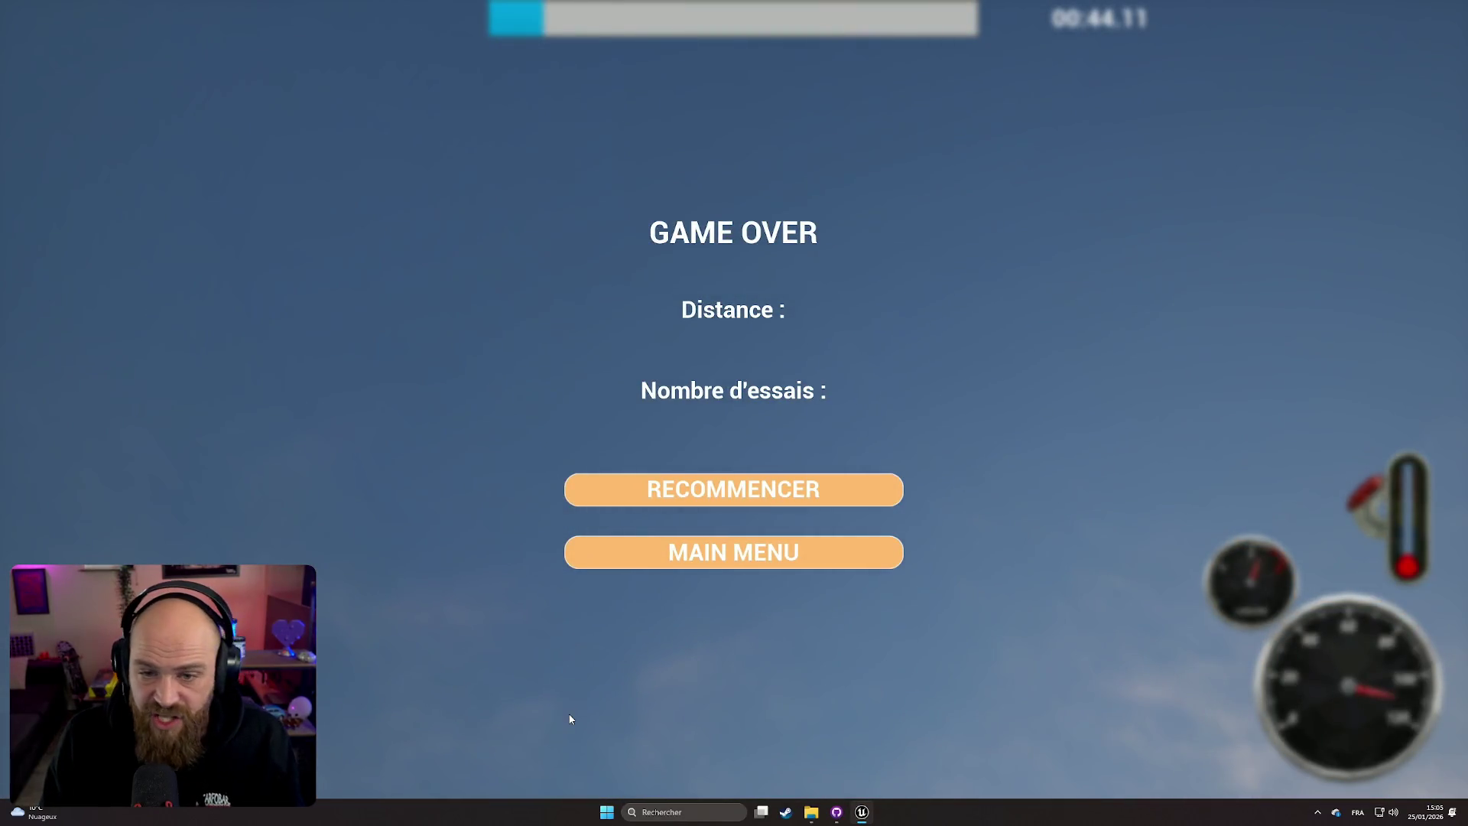
Step: End the play session, dismiss the Message Log, and leave immersive mode
key("Escape")
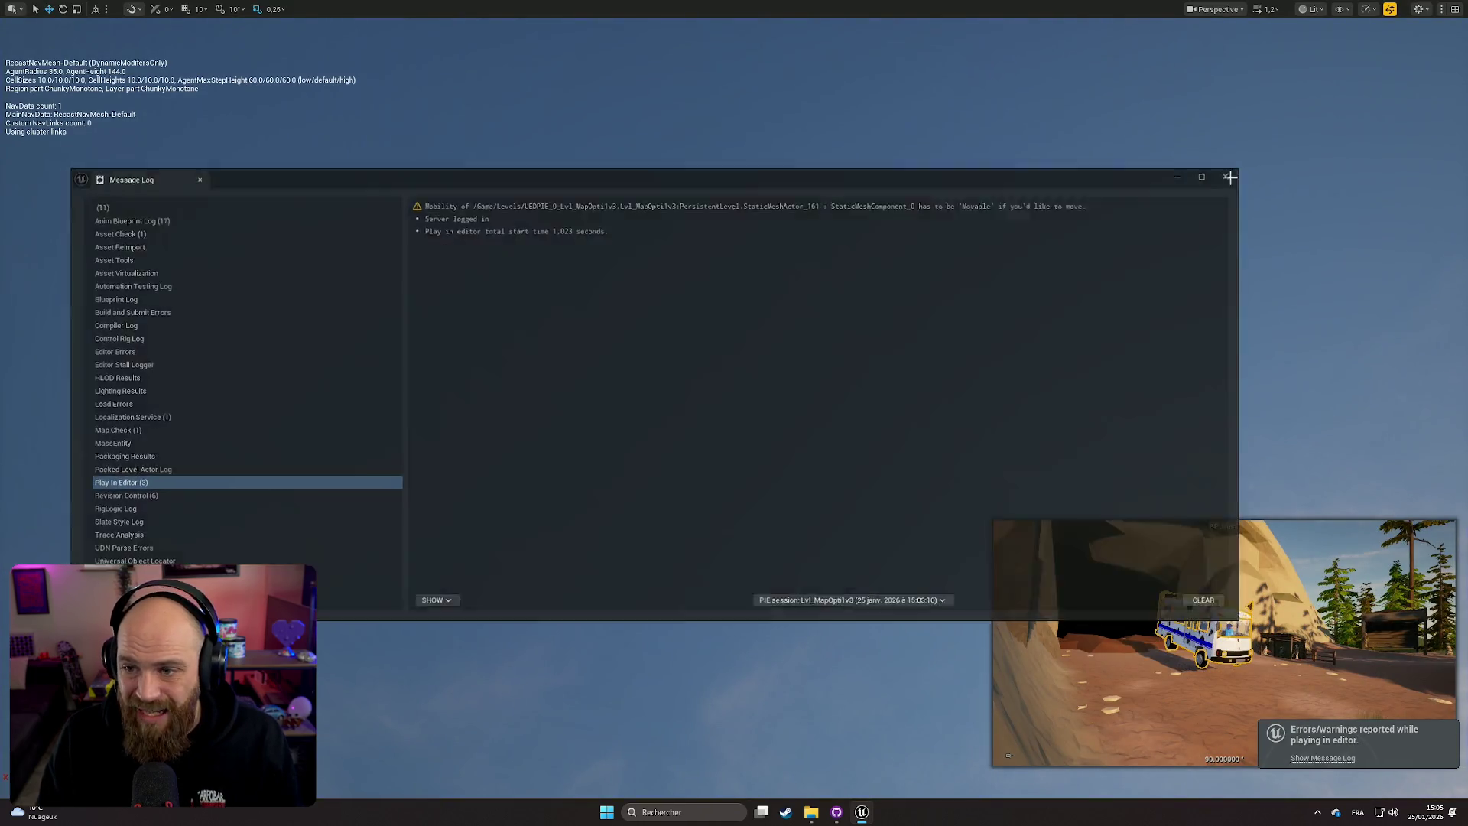
left_click(1229, 178)
key("F11")
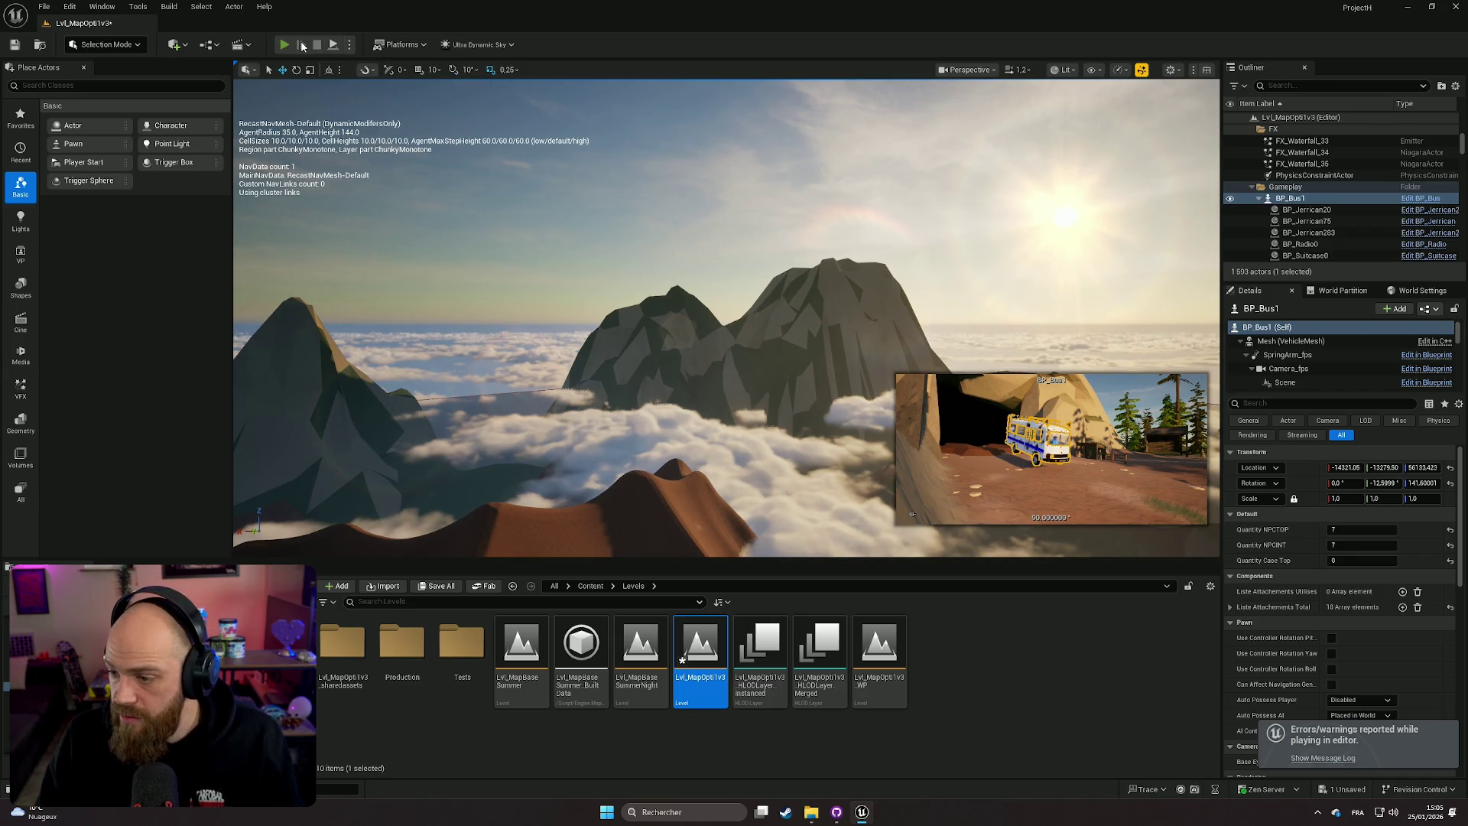
Step: Relaunch the play test full-screen and drive the bus along the cliffside dirt road
left_click(284, 44)
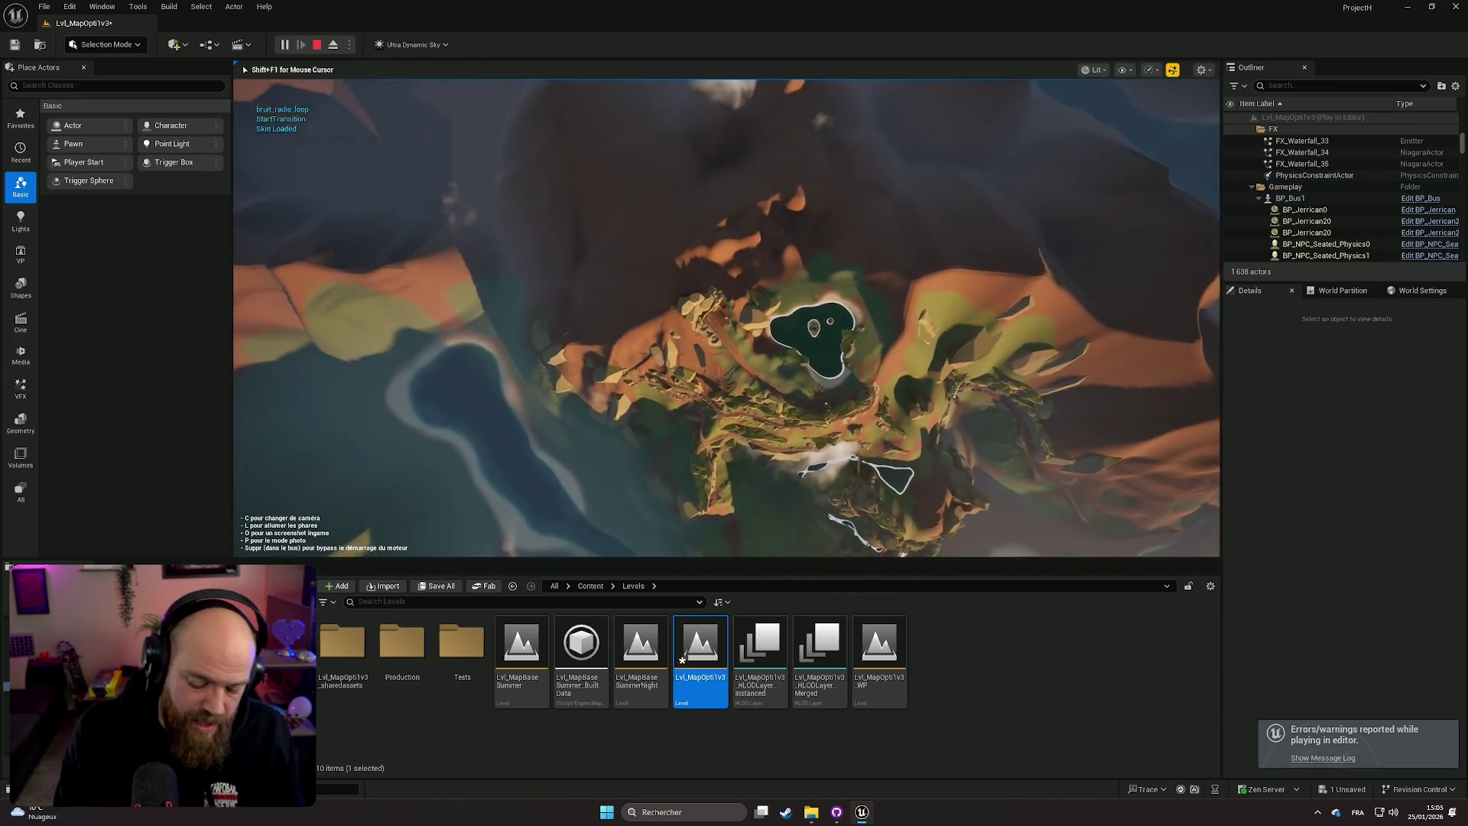
key("F11")
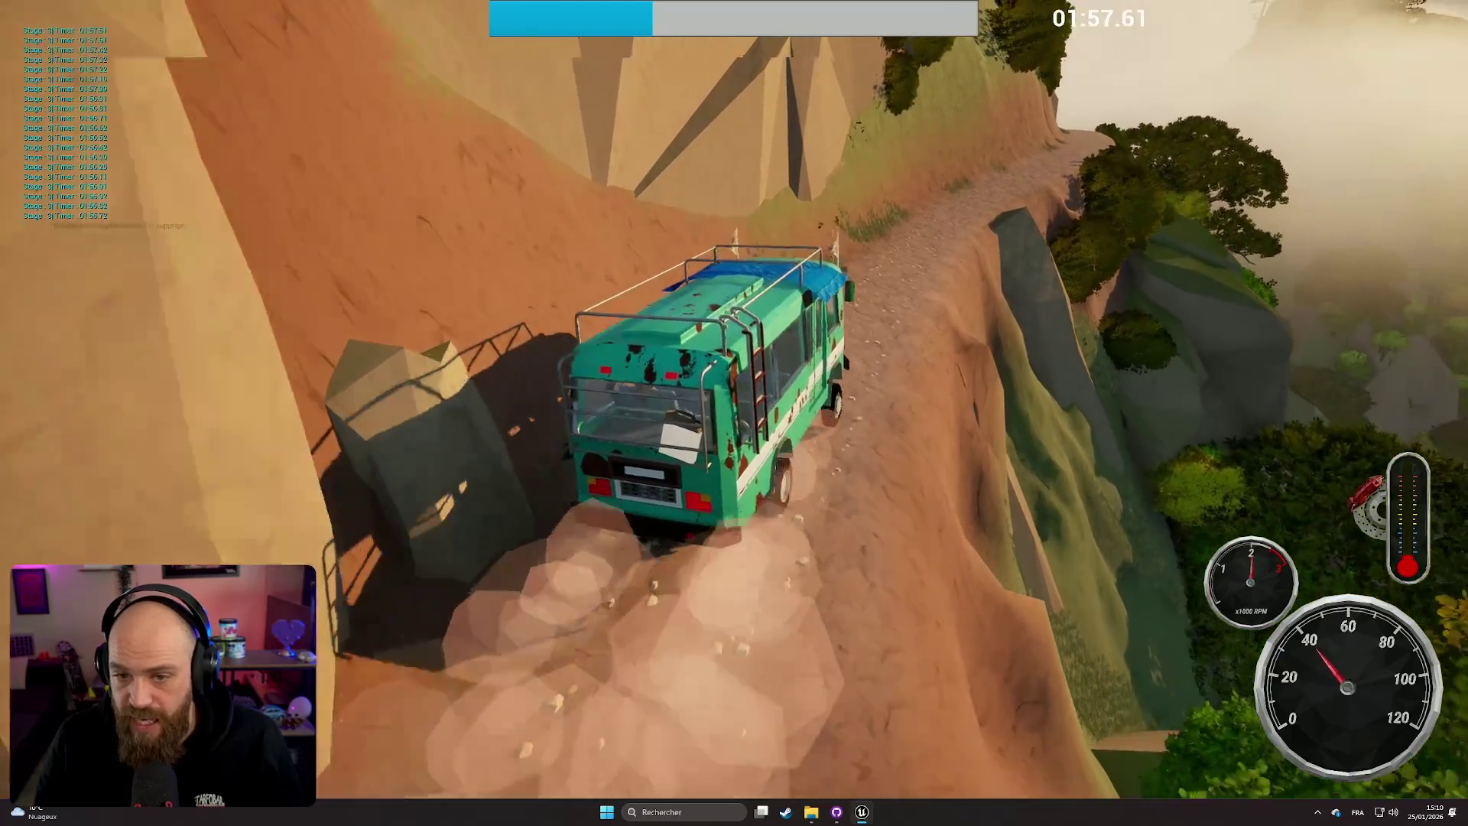
key("c")
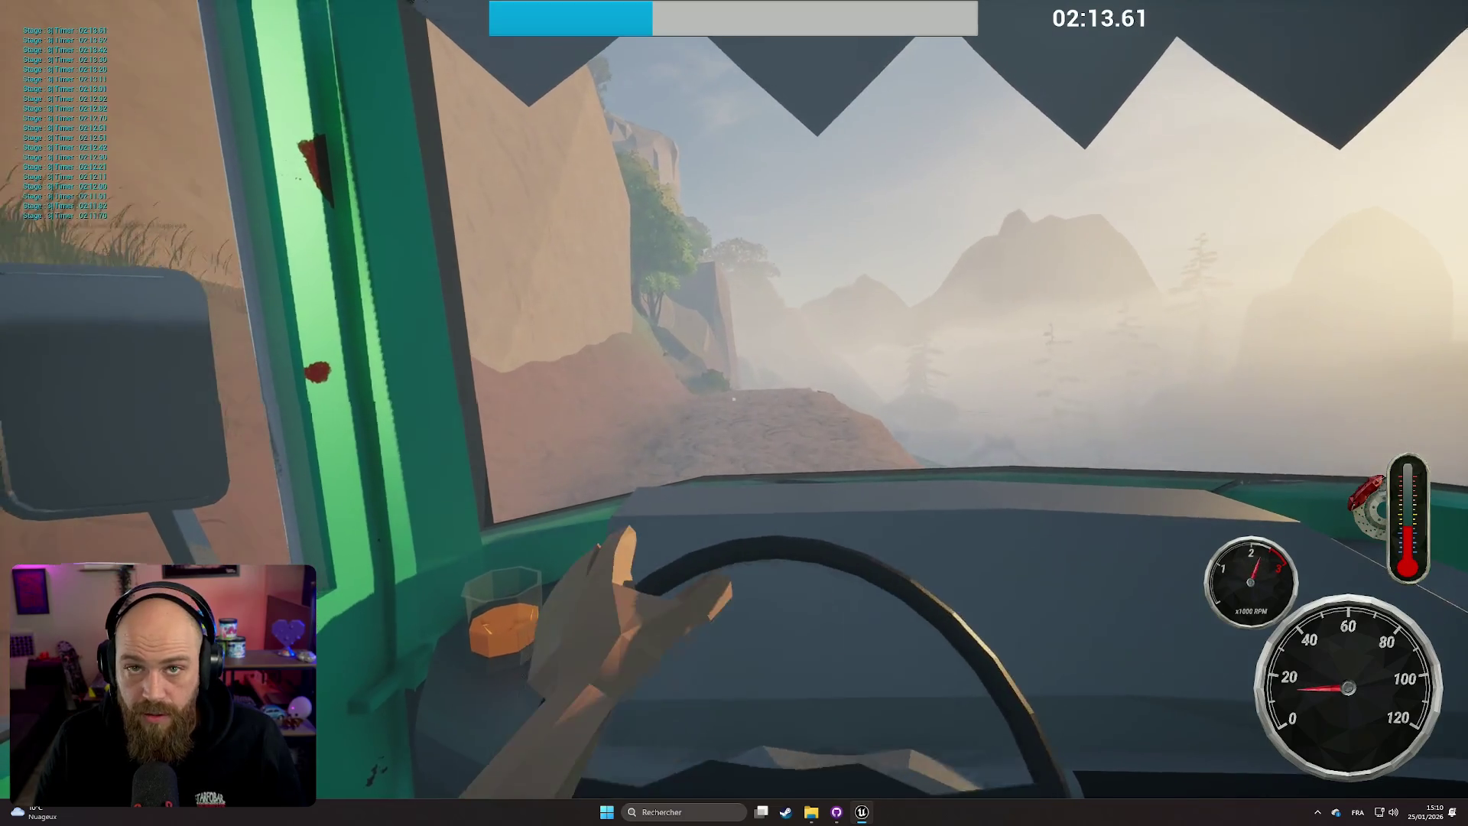
Step: Alternate between chase and cockpit cameras while driving toward the wooden bridge
key("c")
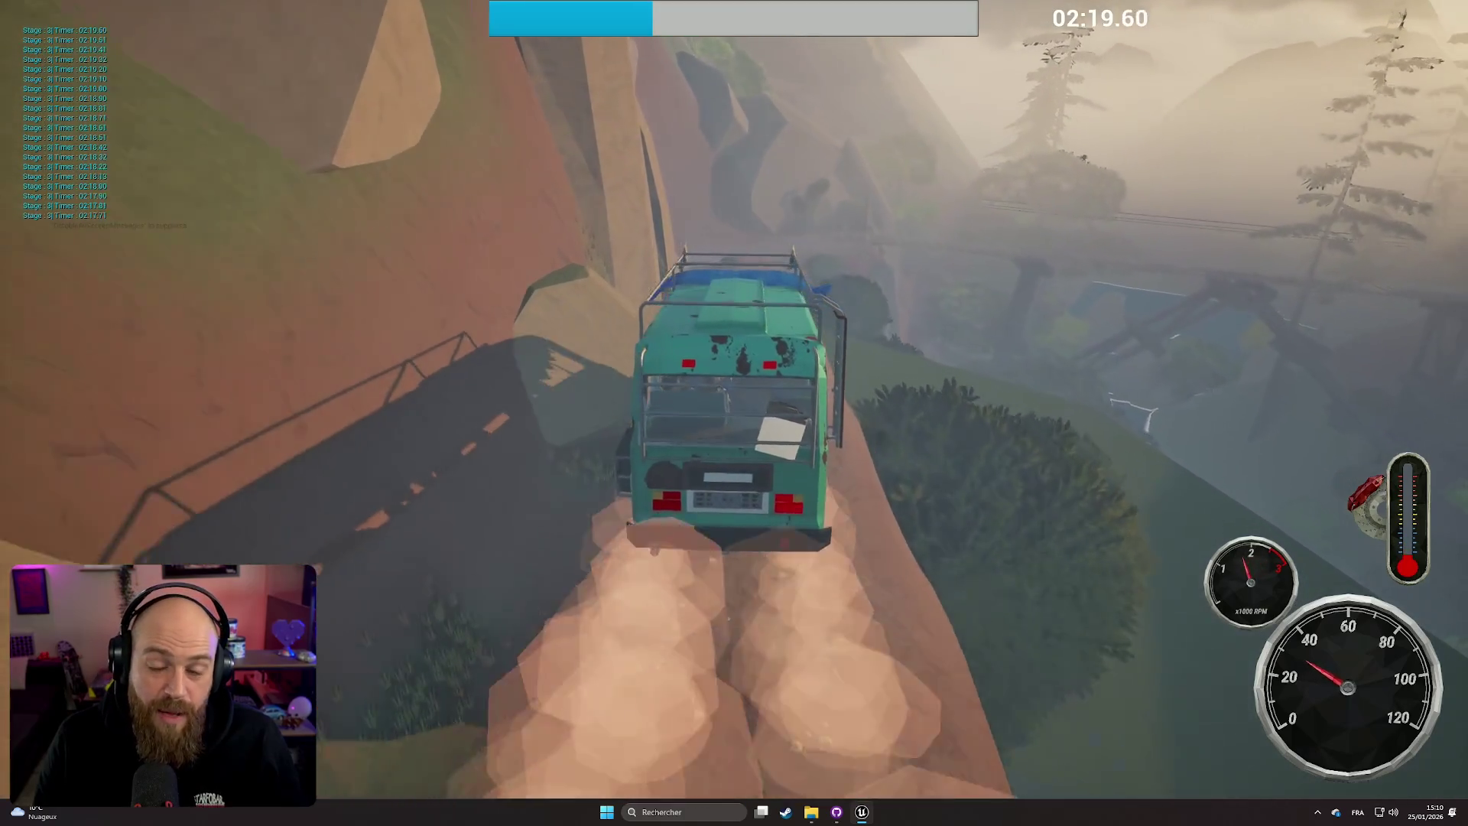
key("c")
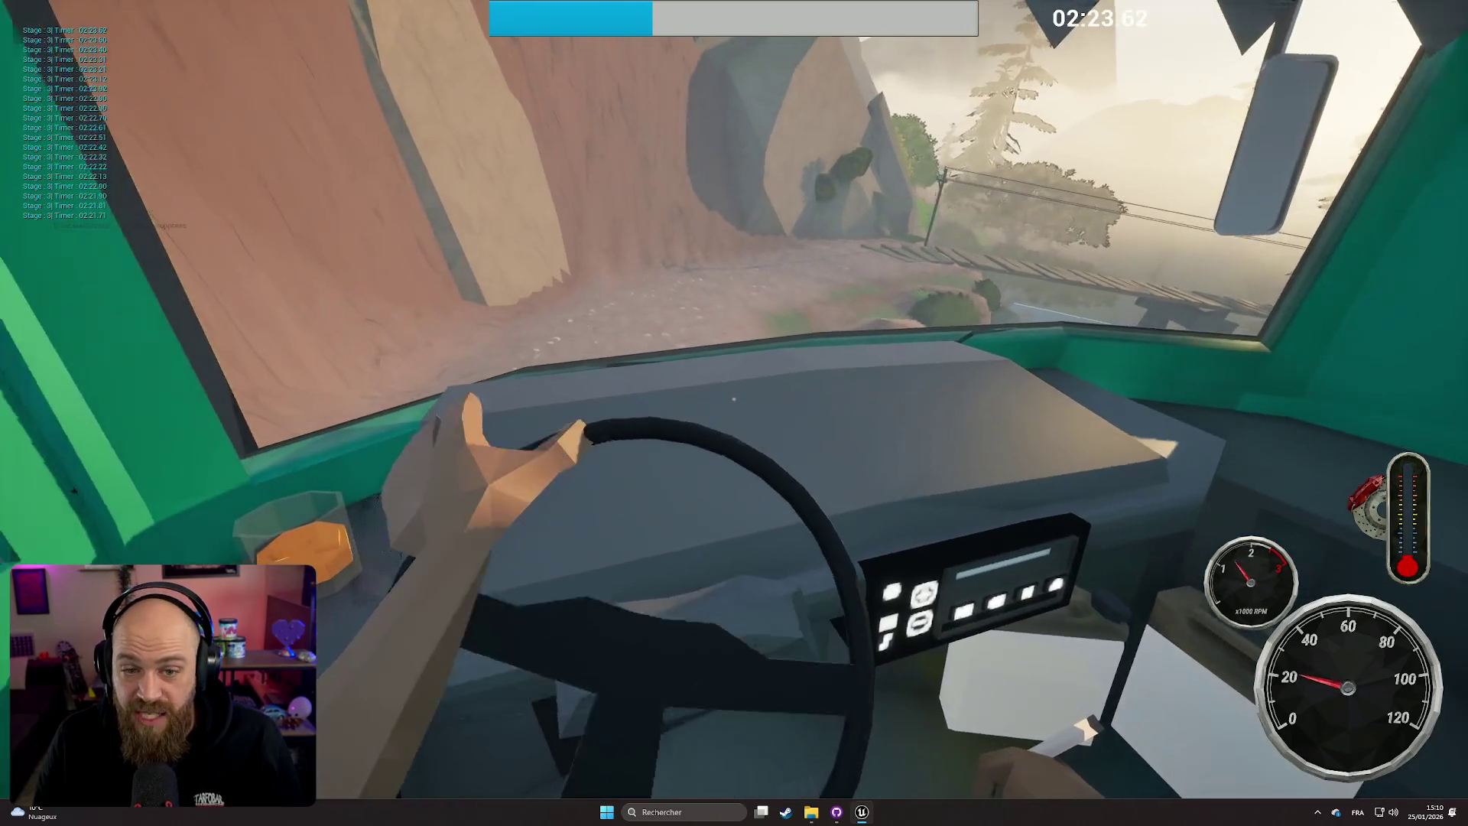
key("c")
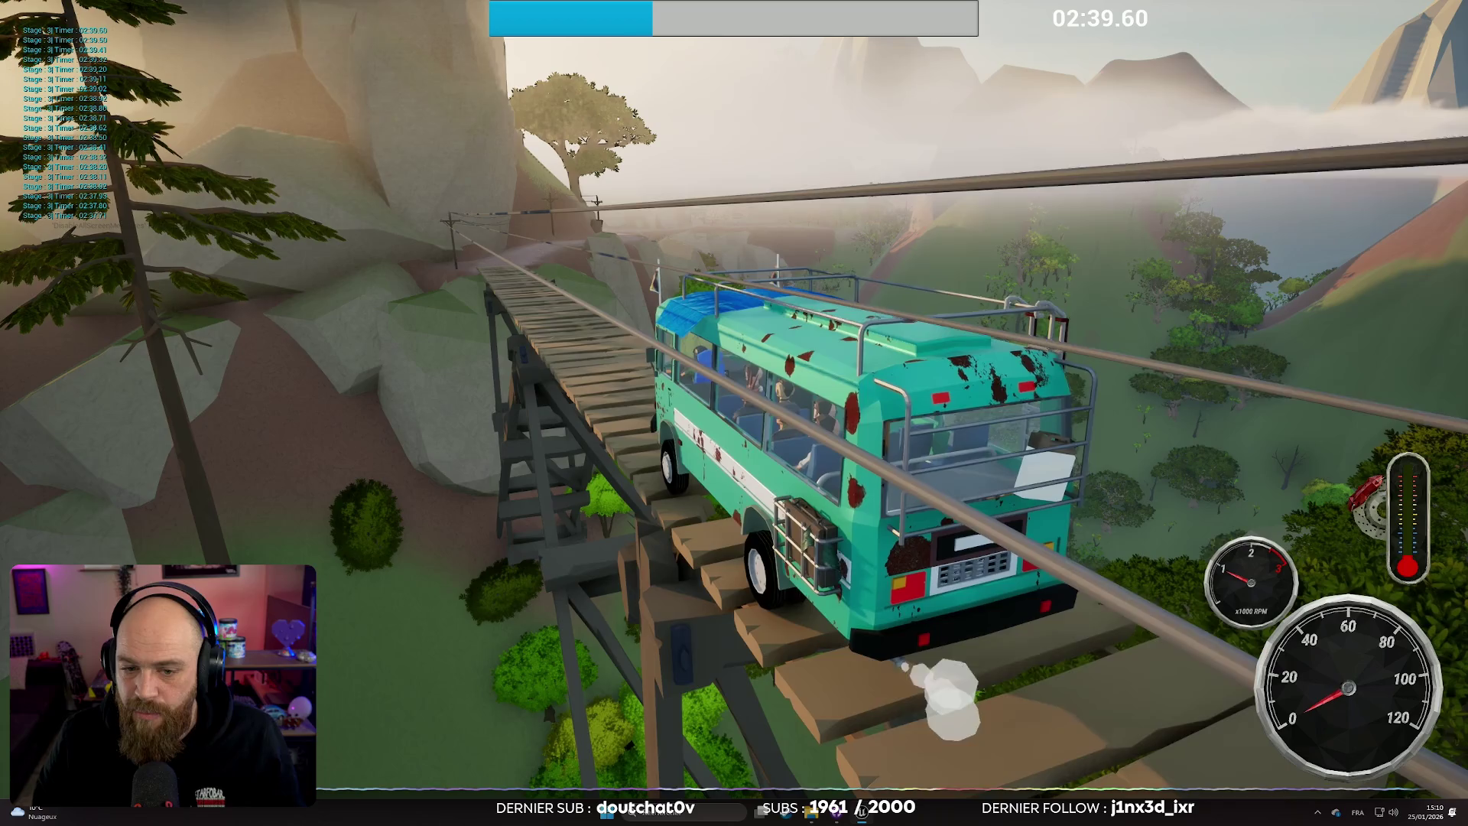
Step: Switch to the in-cab view and creep the bus across the wooden bridge
key("c")
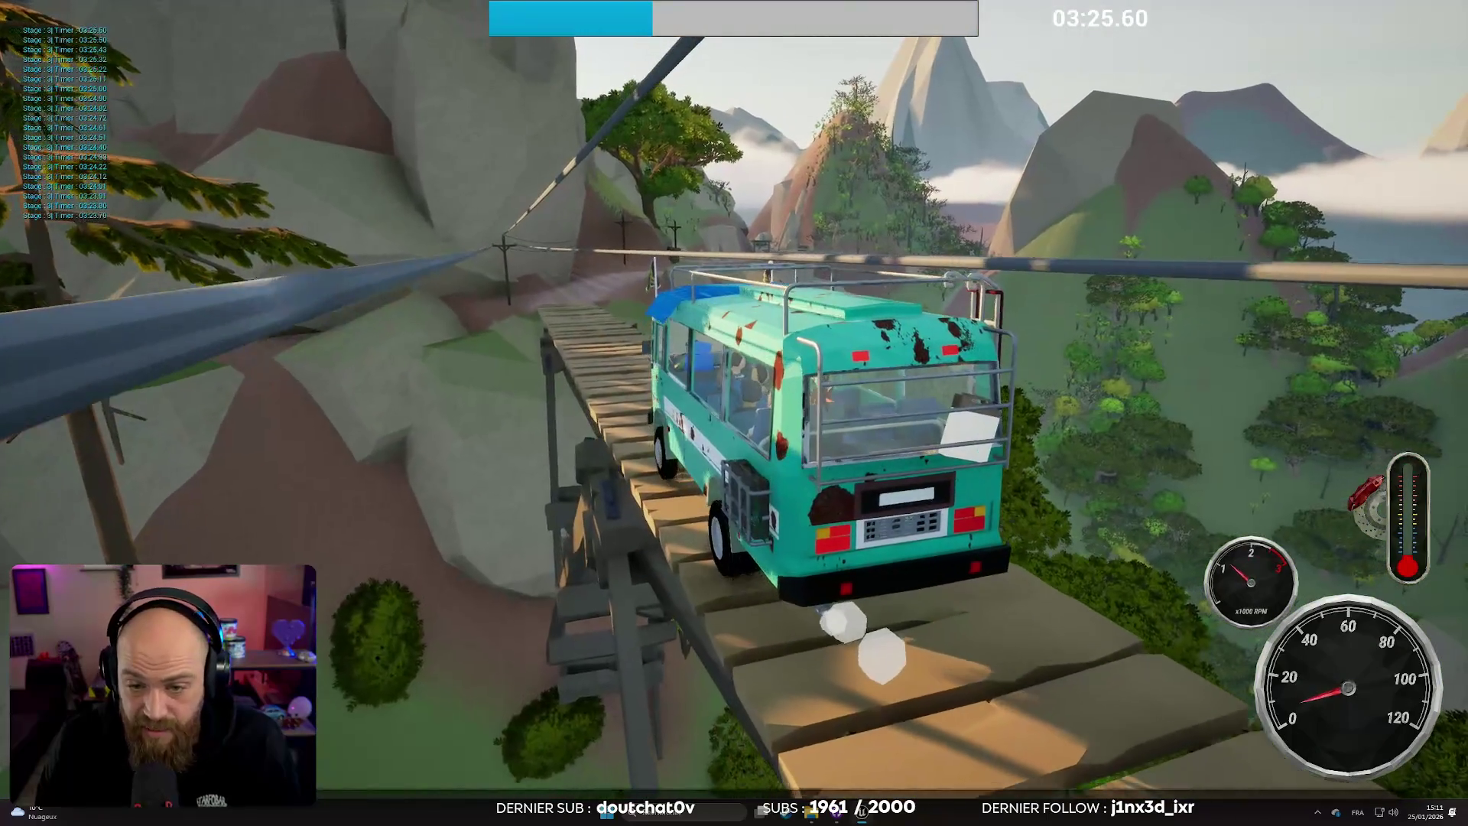
key("w")
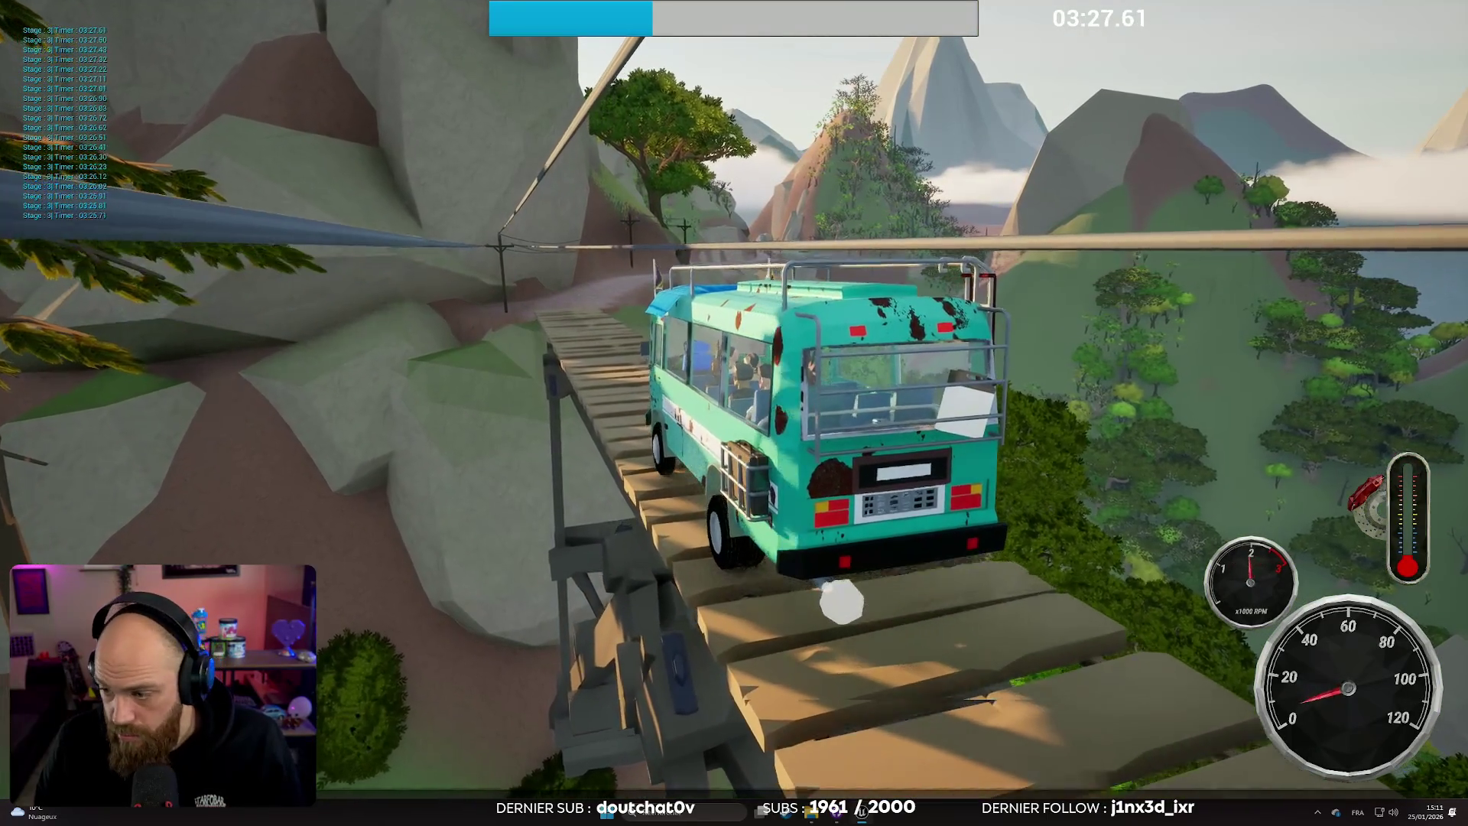
key("w")
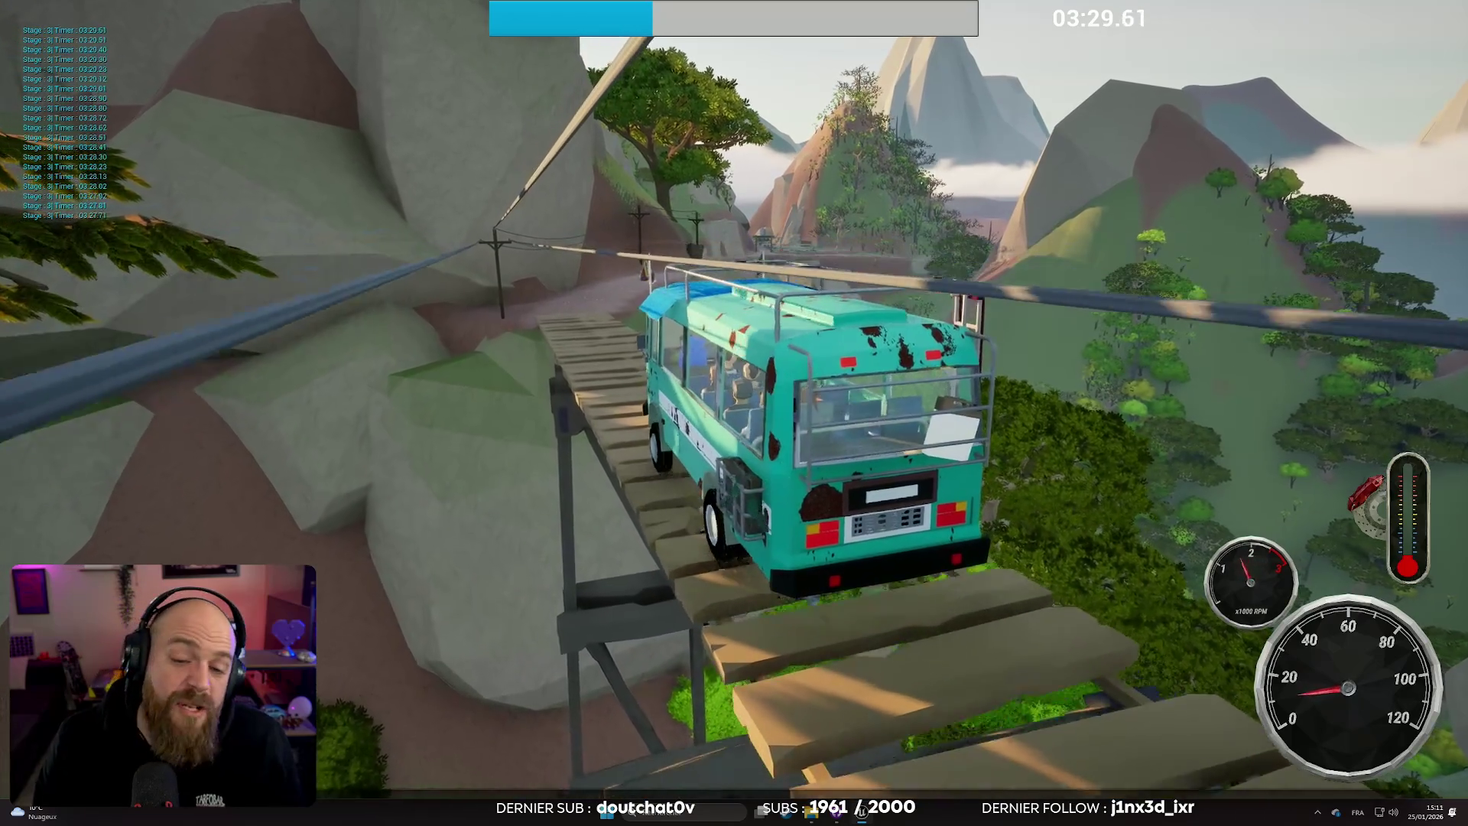
key("w")
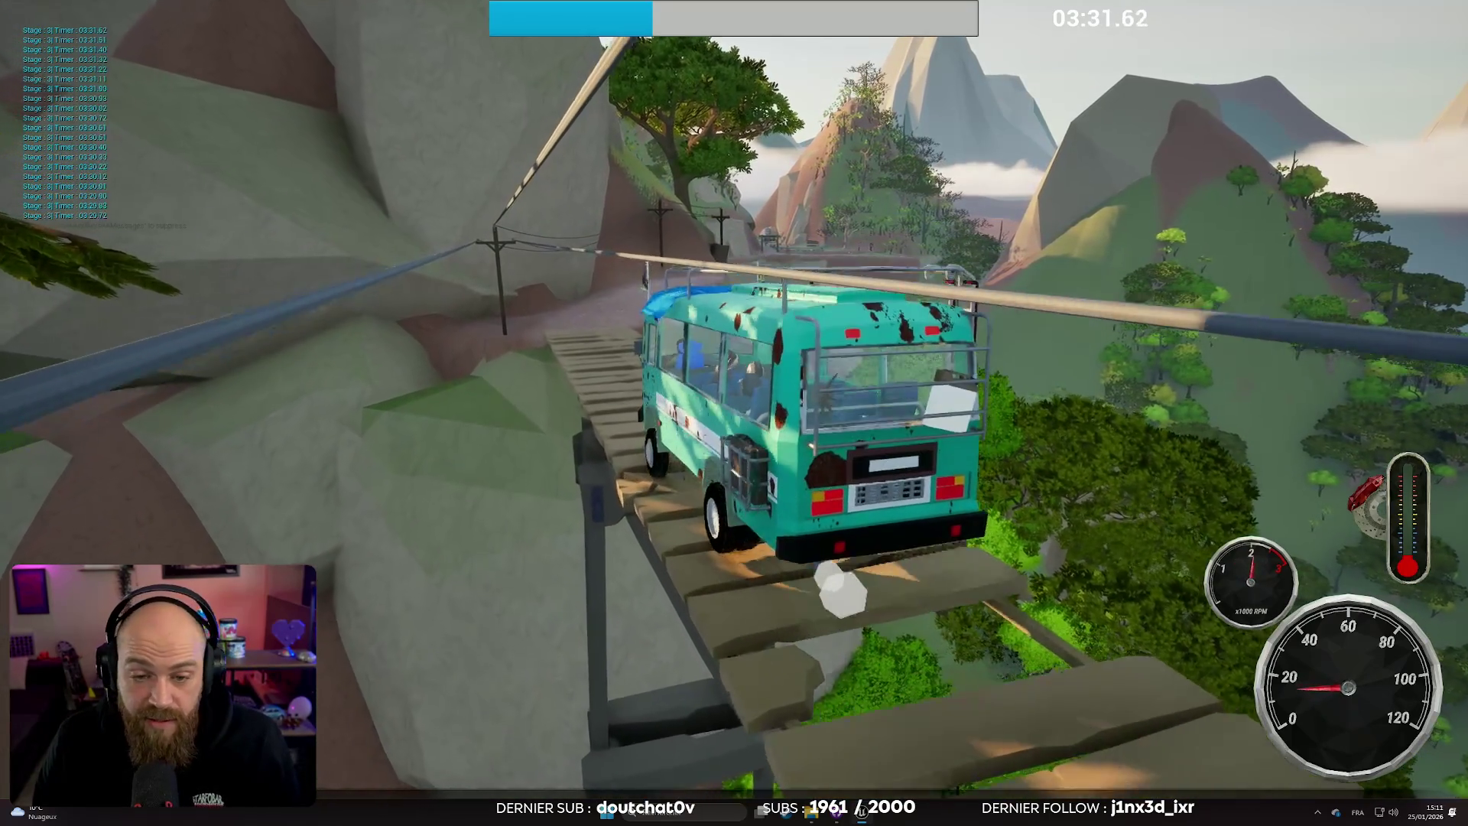
key("w")
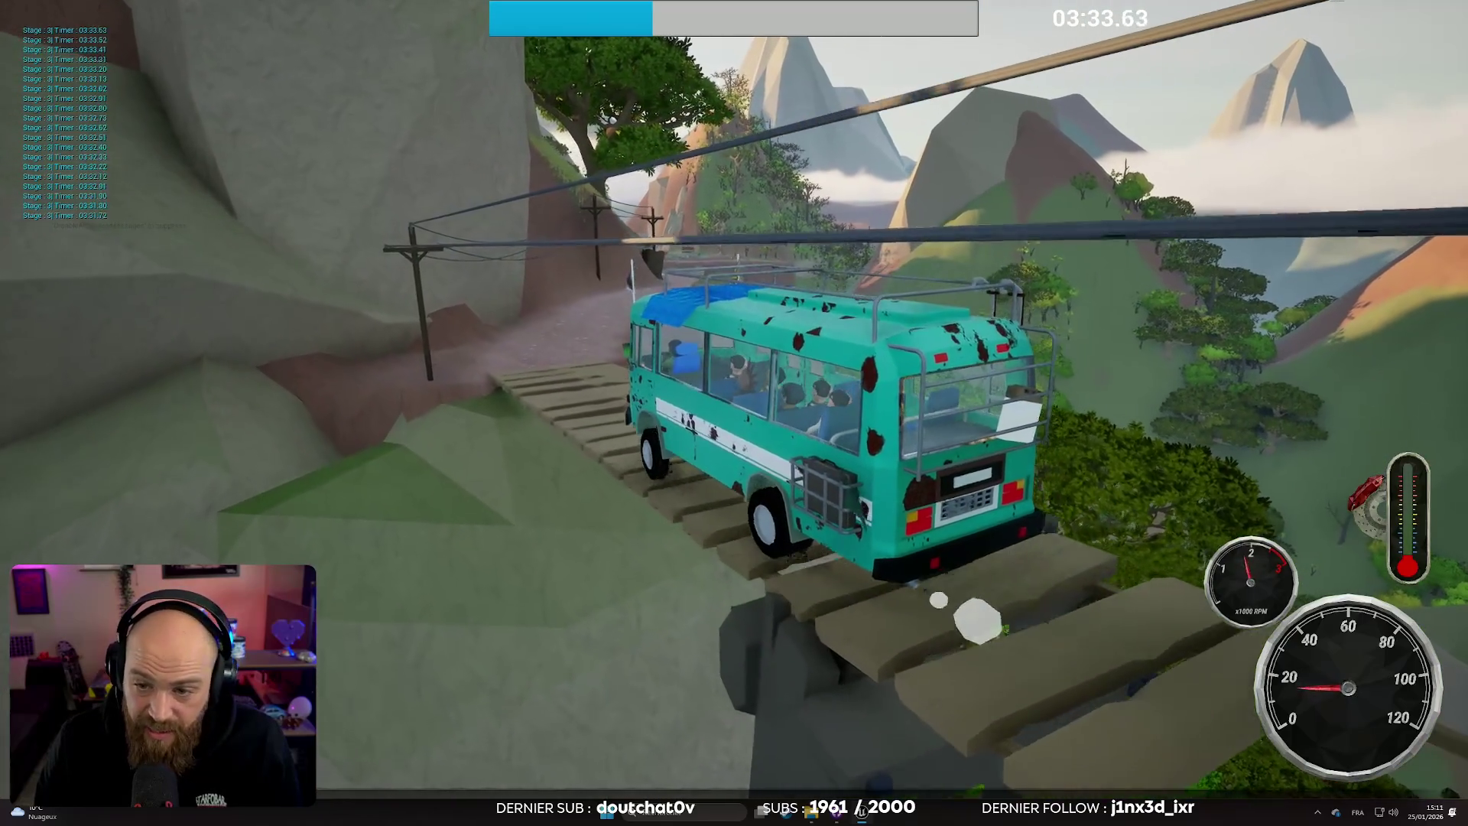
key("w")
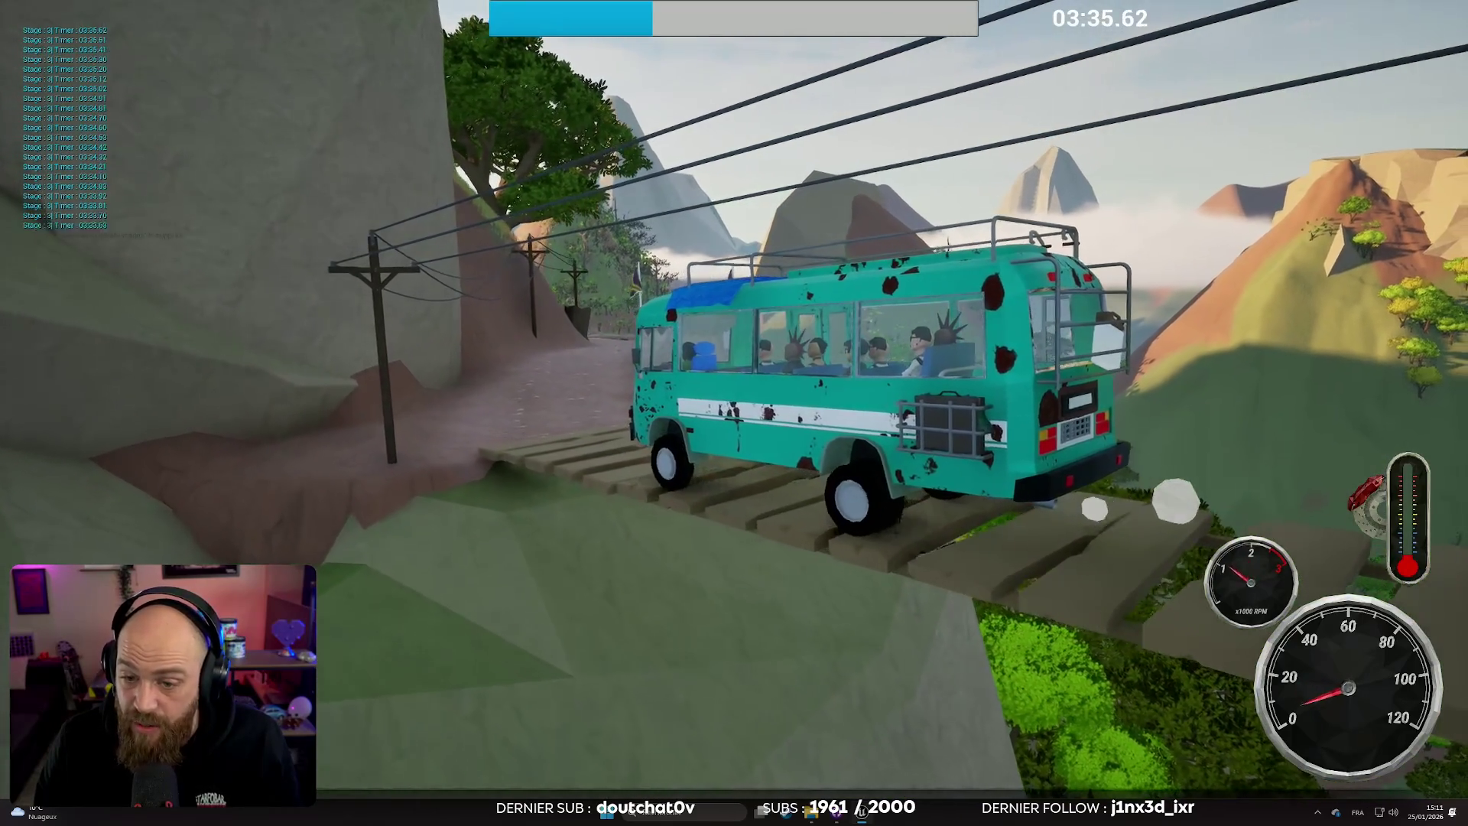
key("w")
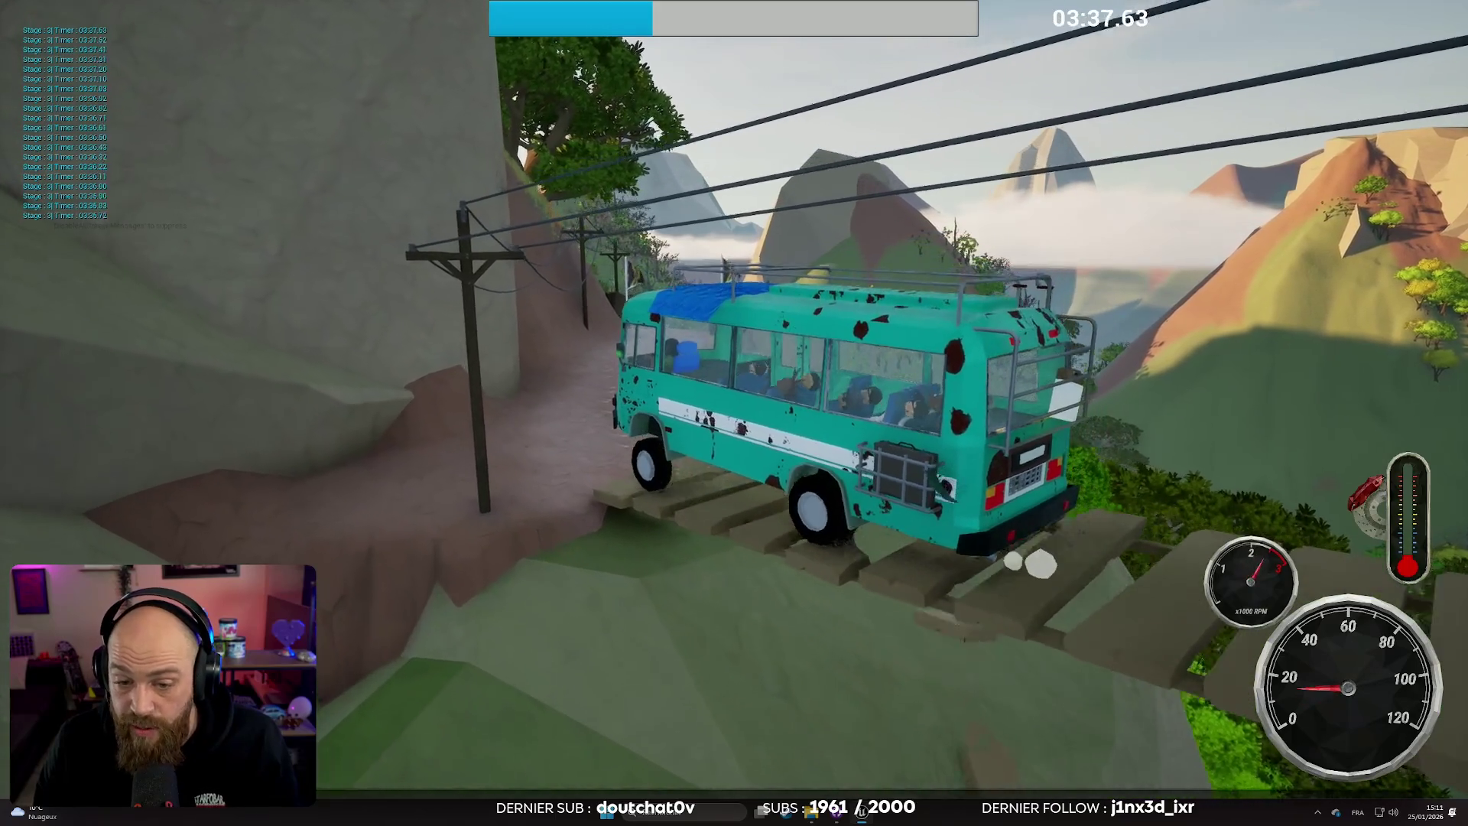
Step: Drive along the cliff dirt road around the bend, then step out of the bus
key("w")
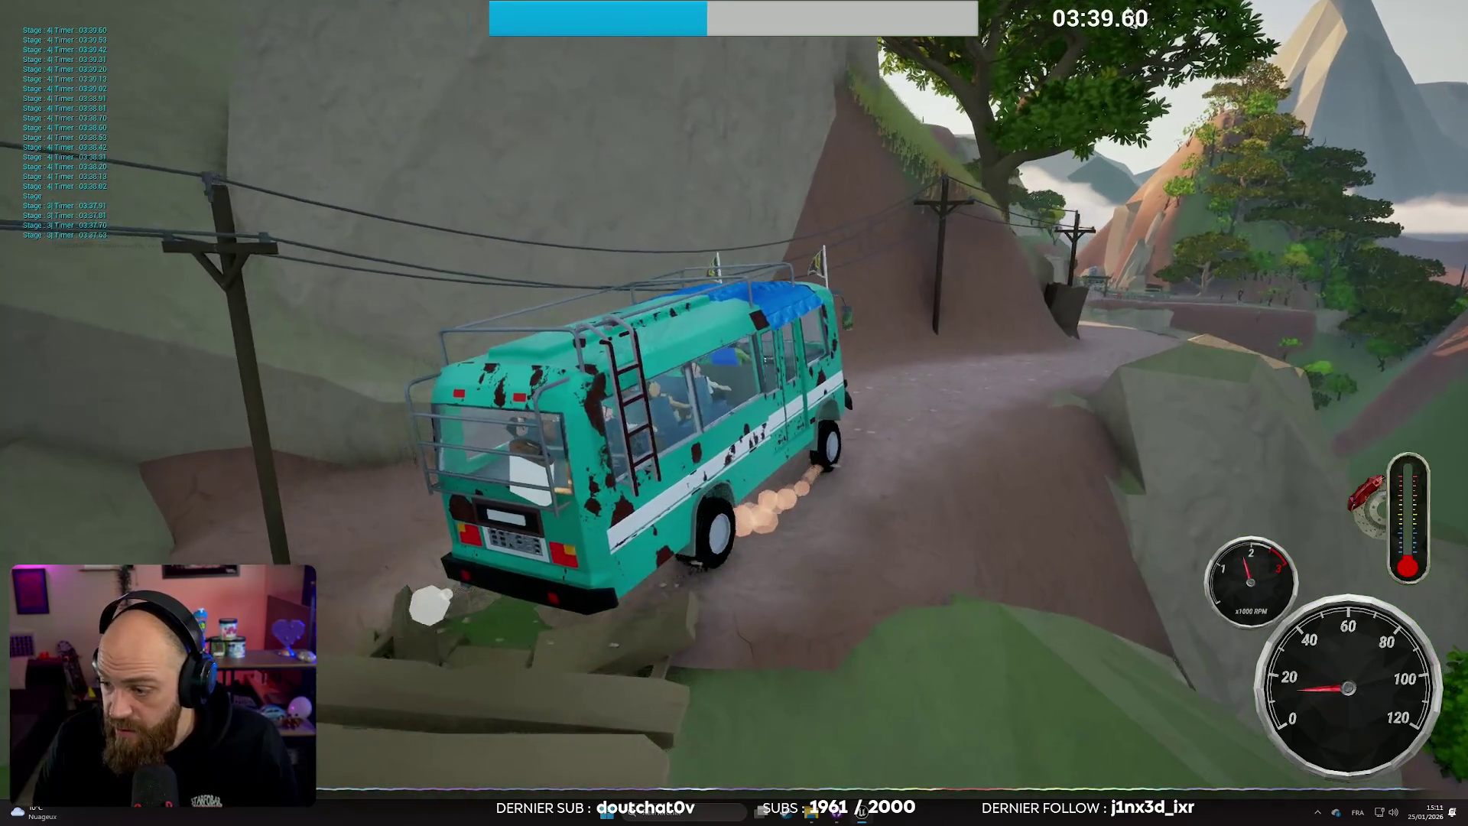
key("w")
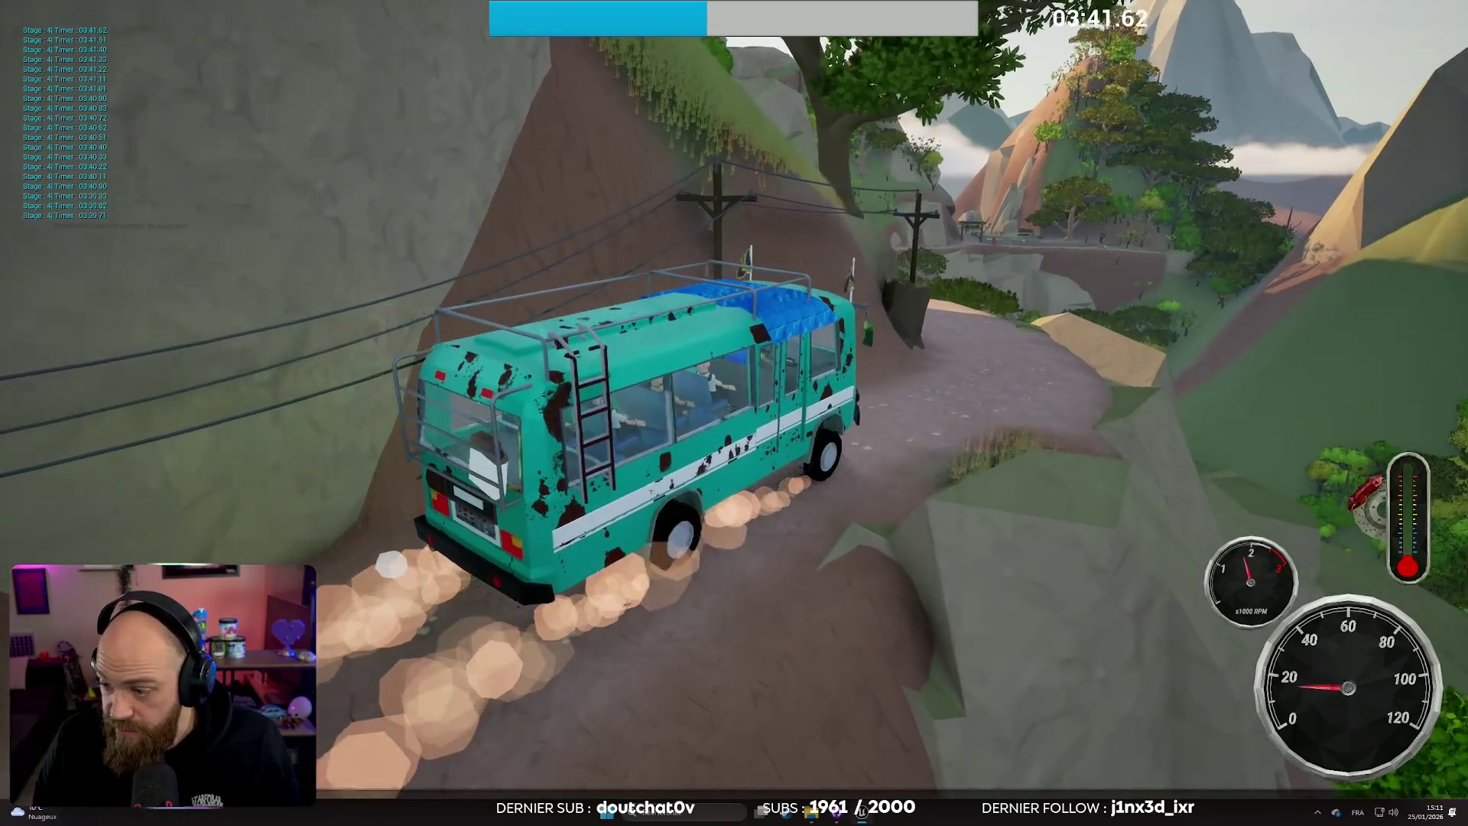
key("w")
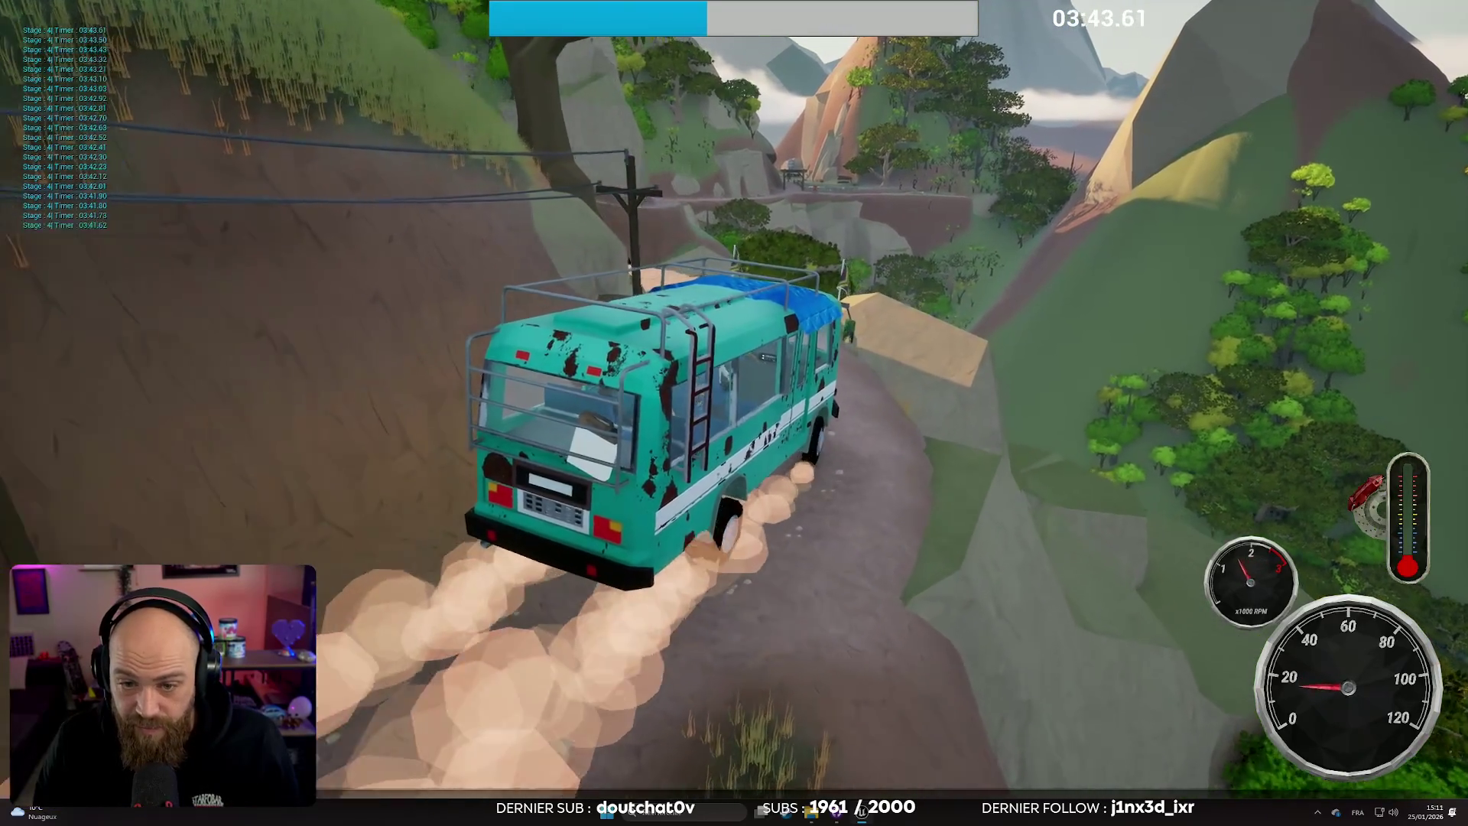
key("w")
key("w")
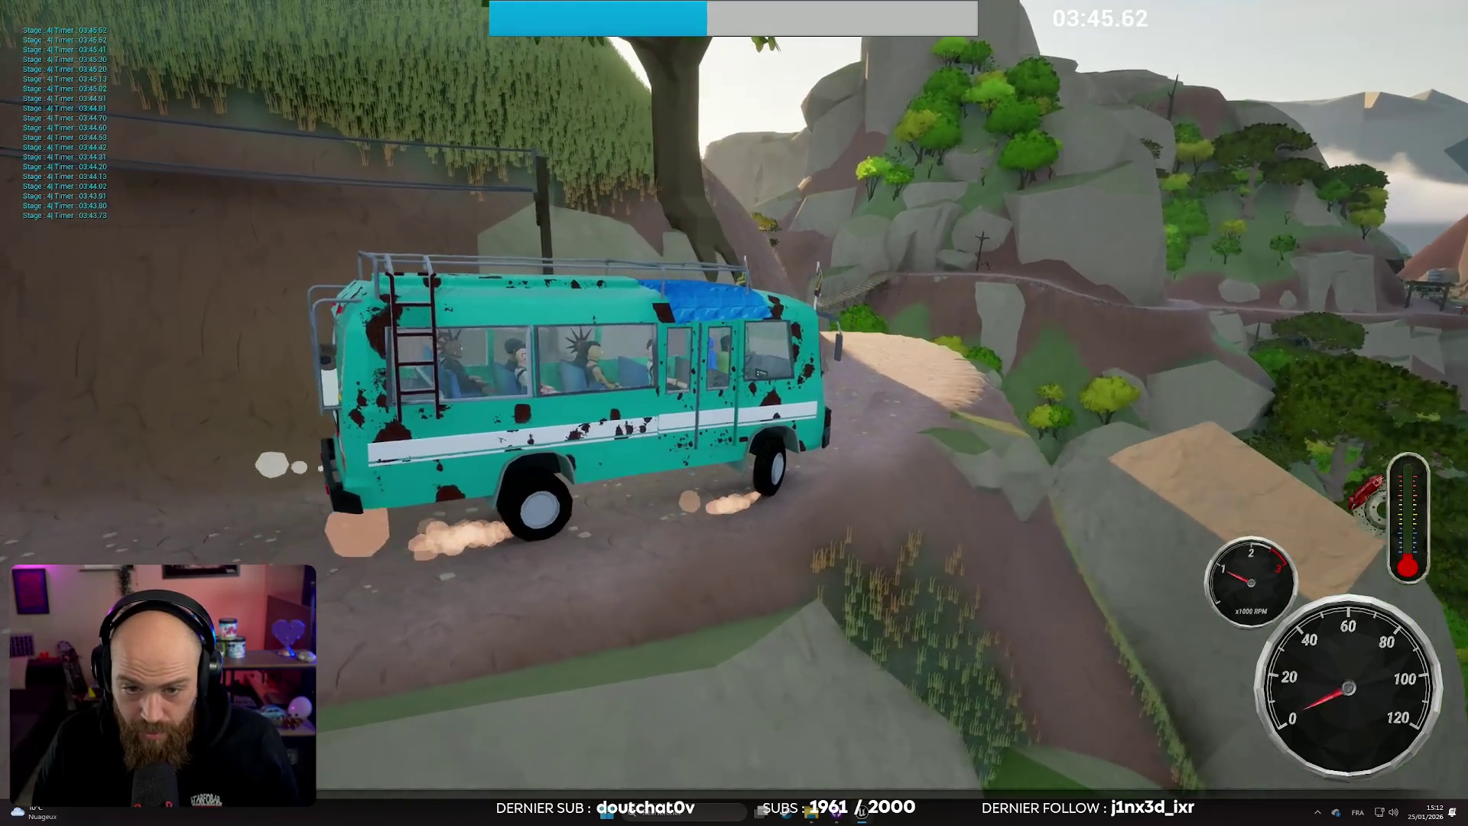
key("w")
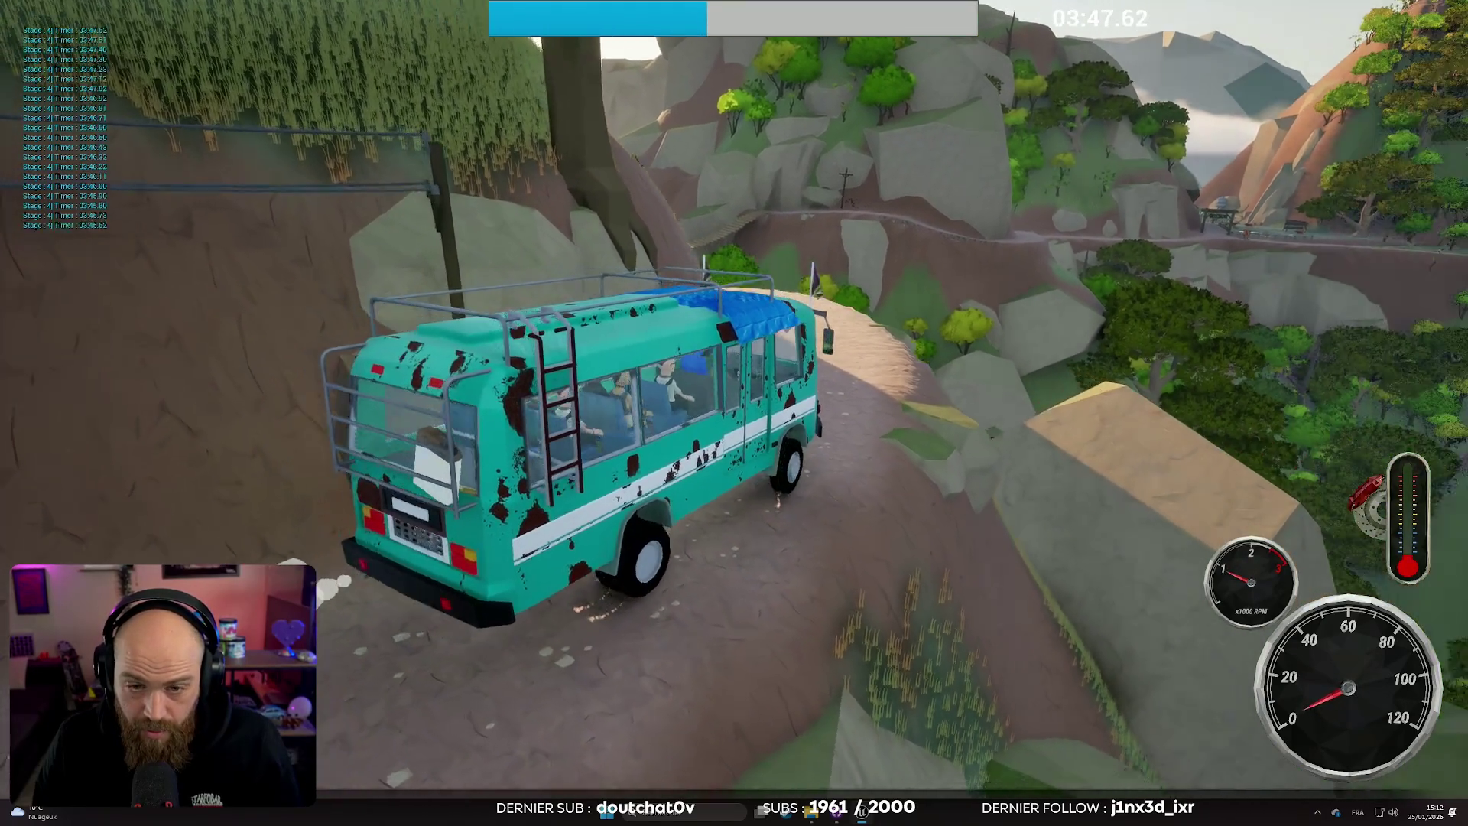
key("w")
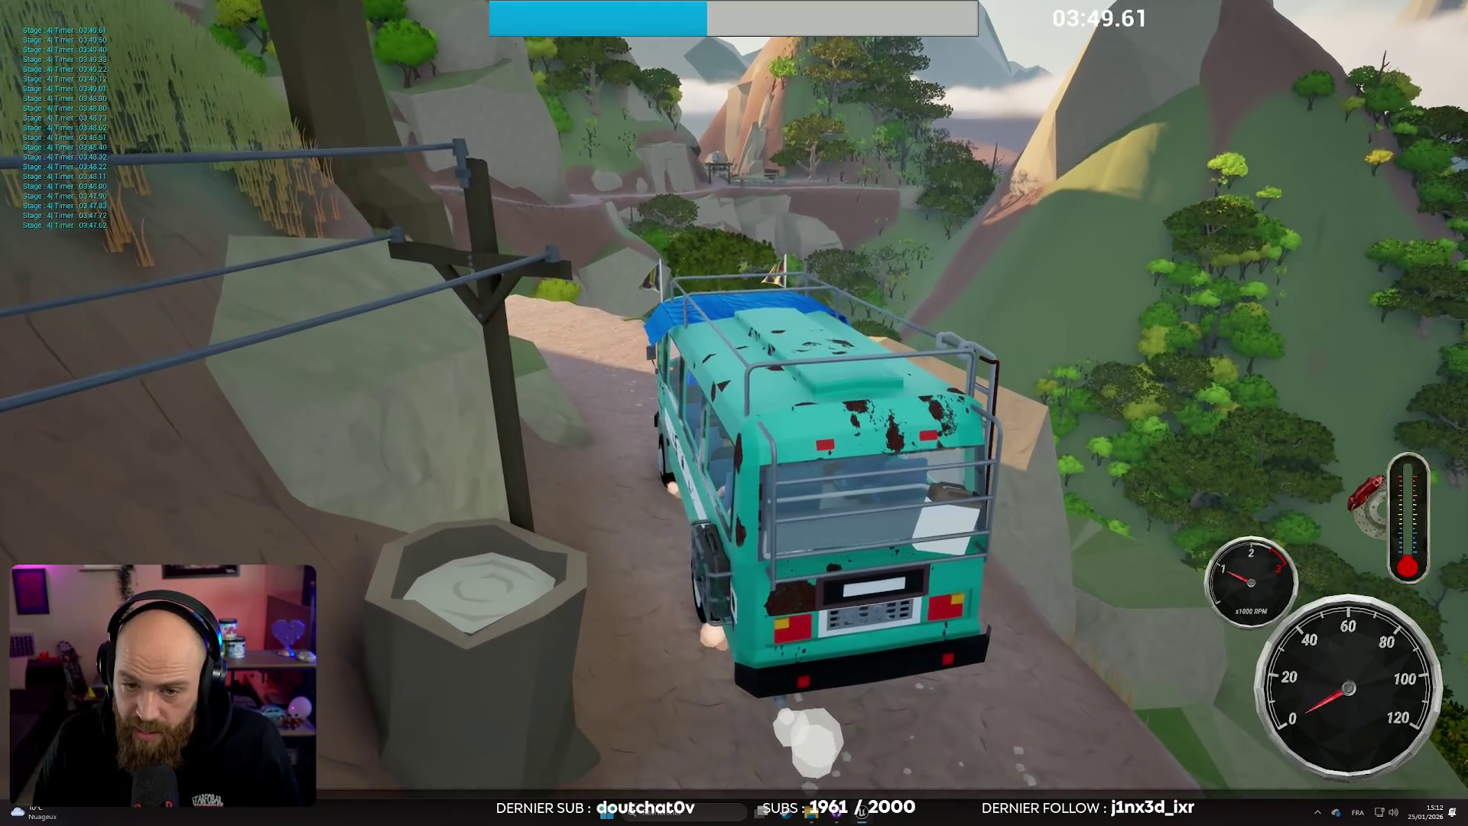
key("e")
key("w")
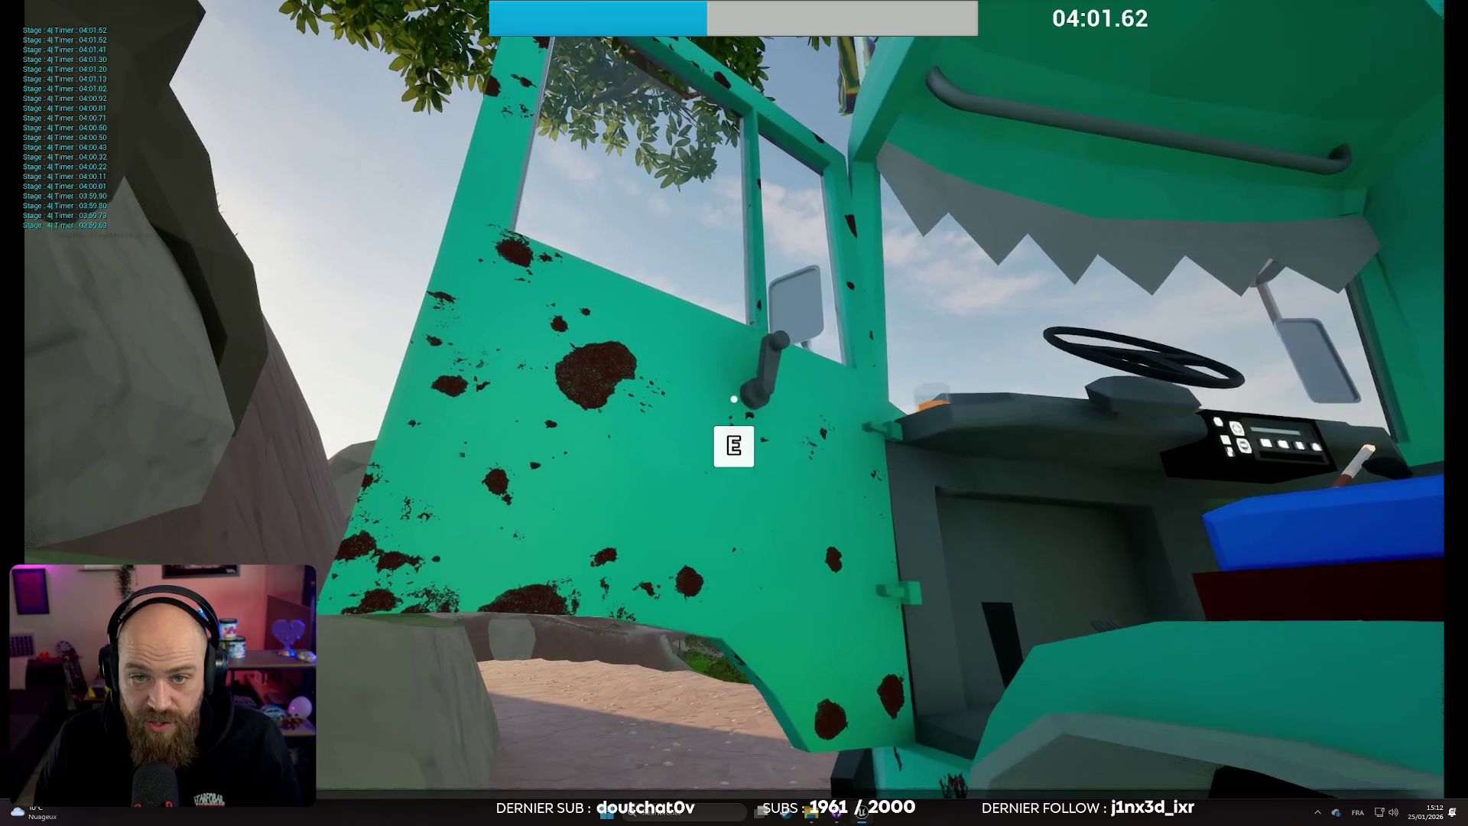
Step: Walk to the cab, enter it, climb out again, then sit back in the driver's seat
key("w")
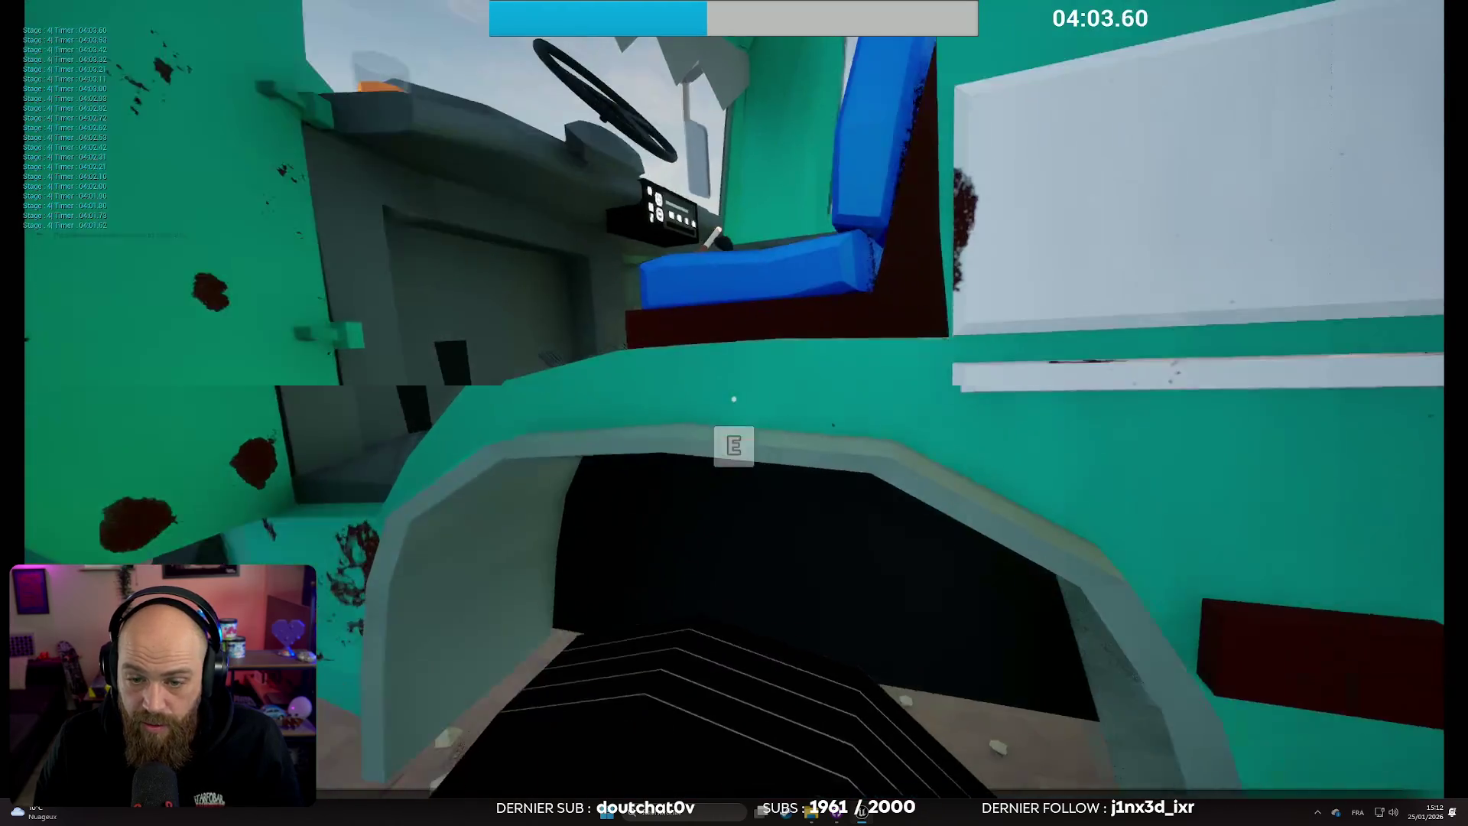
key("e")
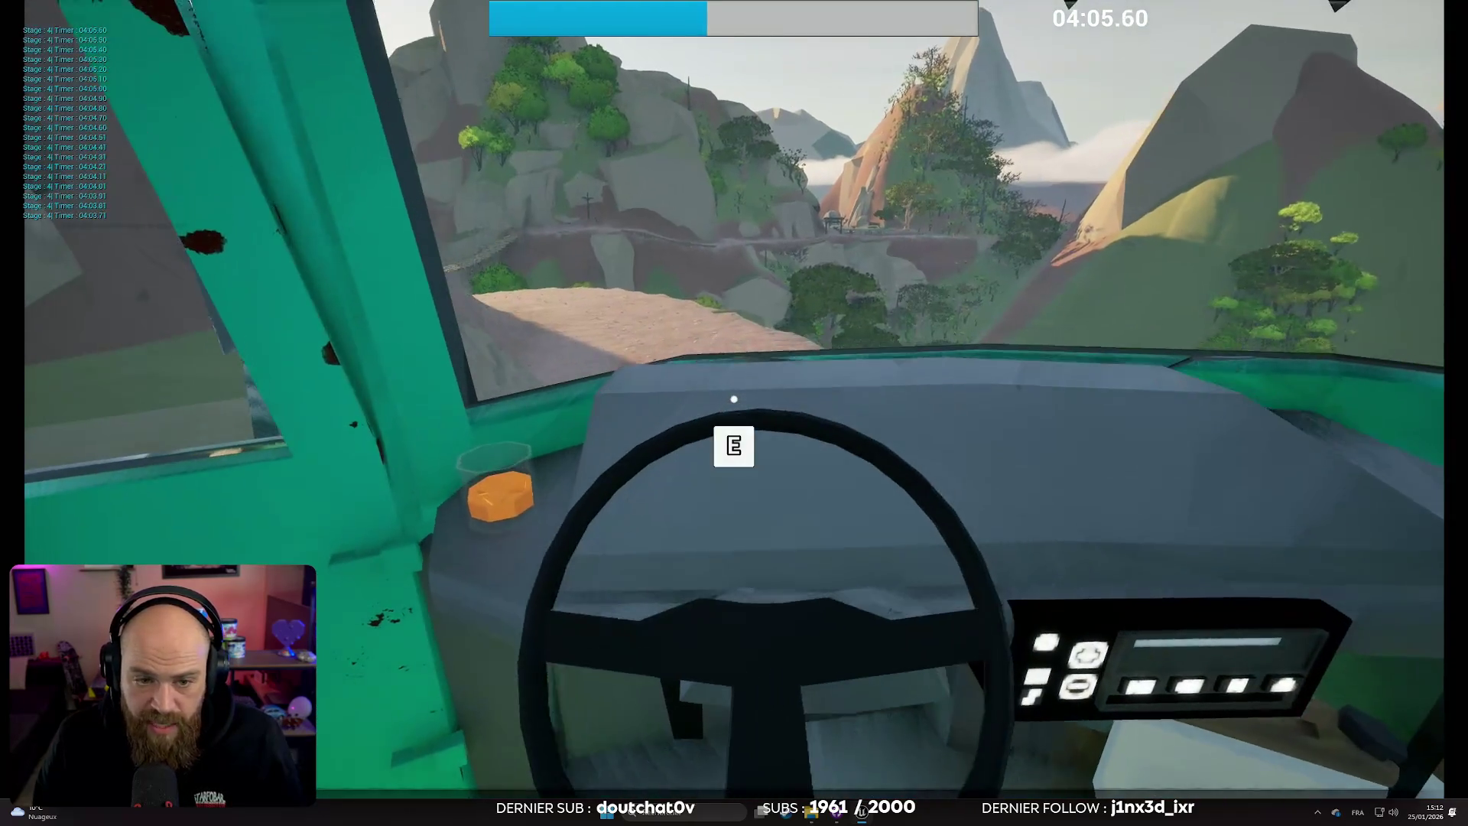
key("e")
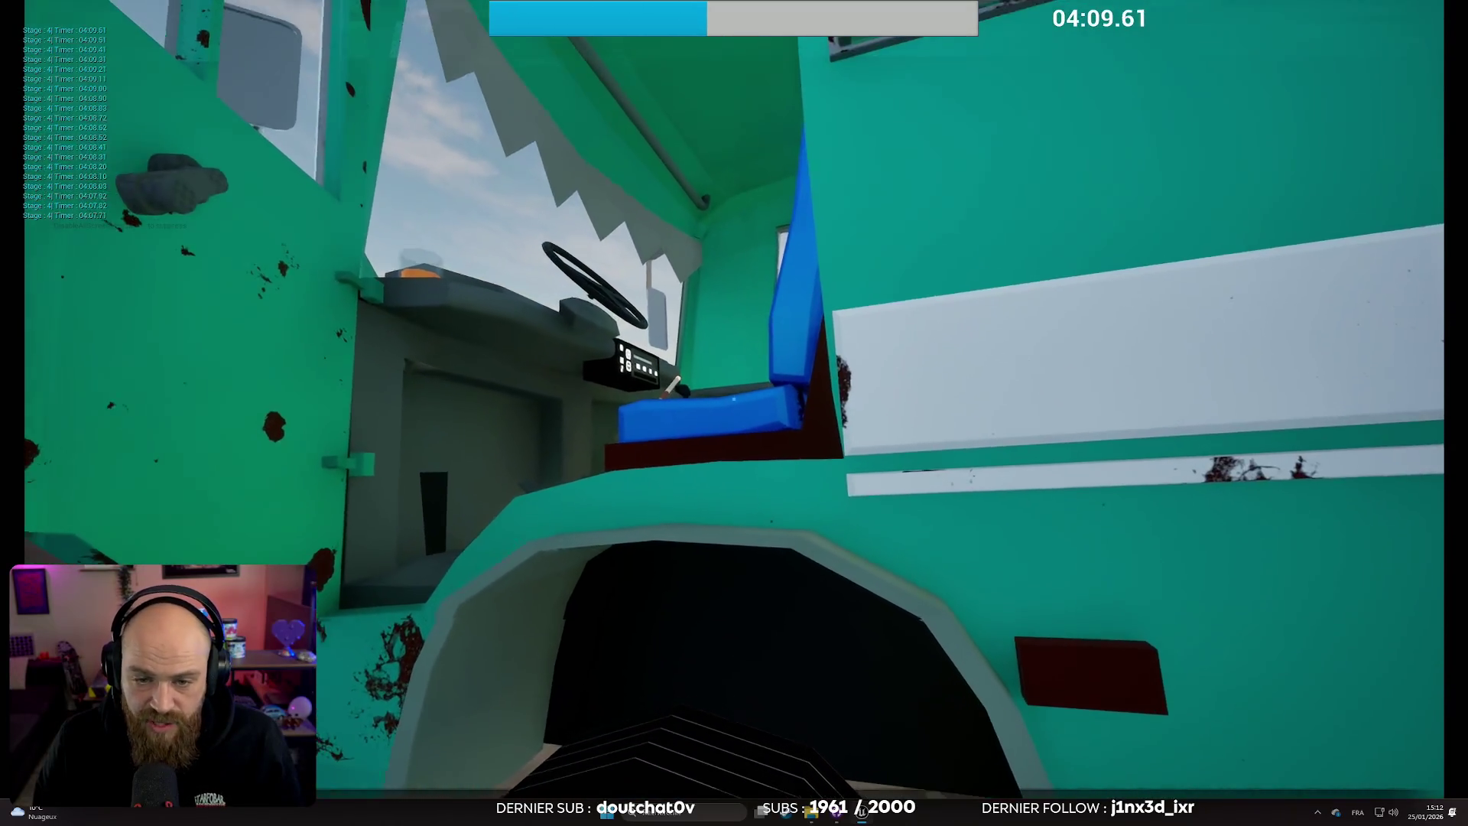
key("w")
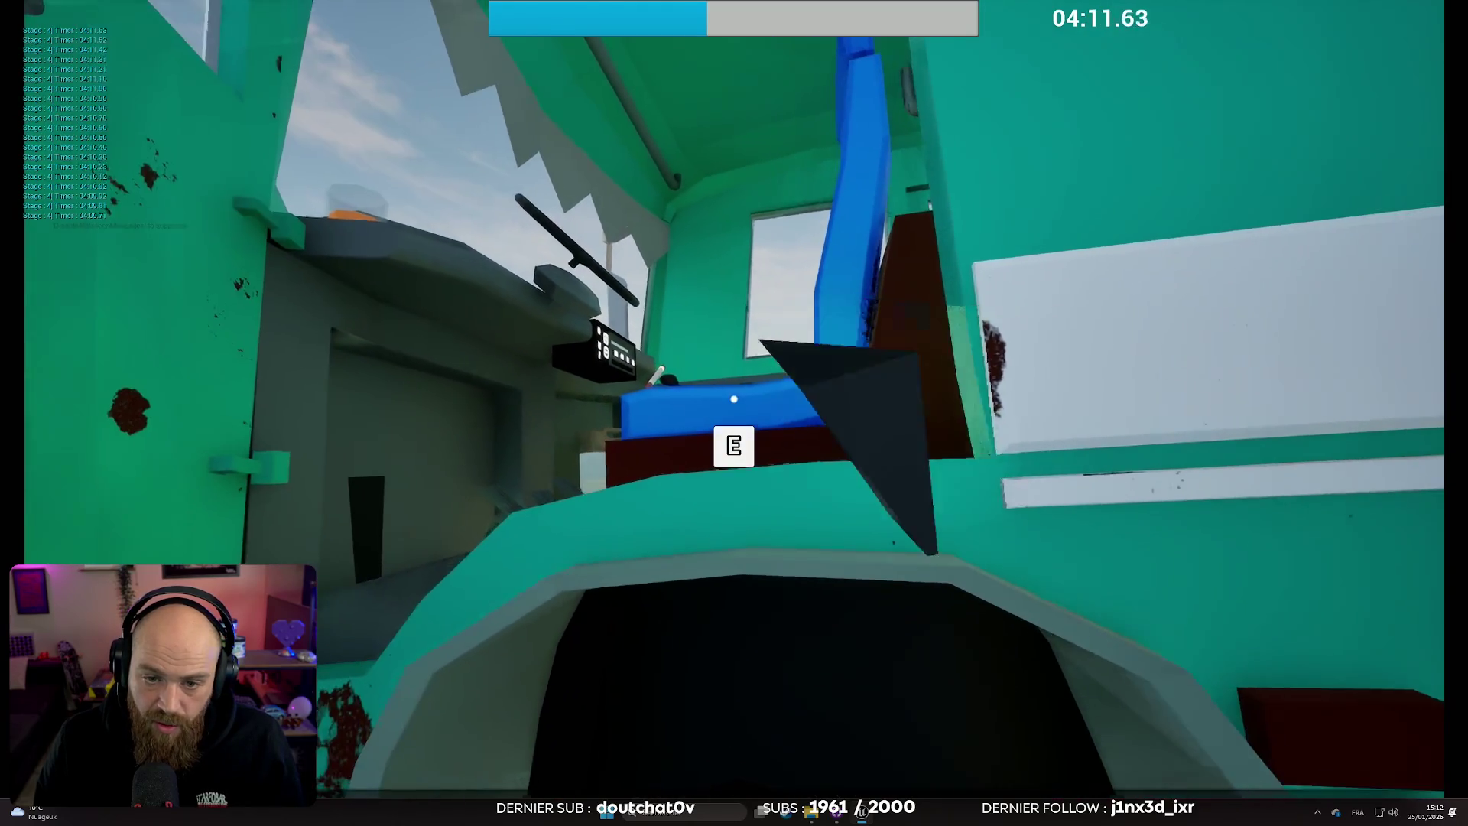
key("e")
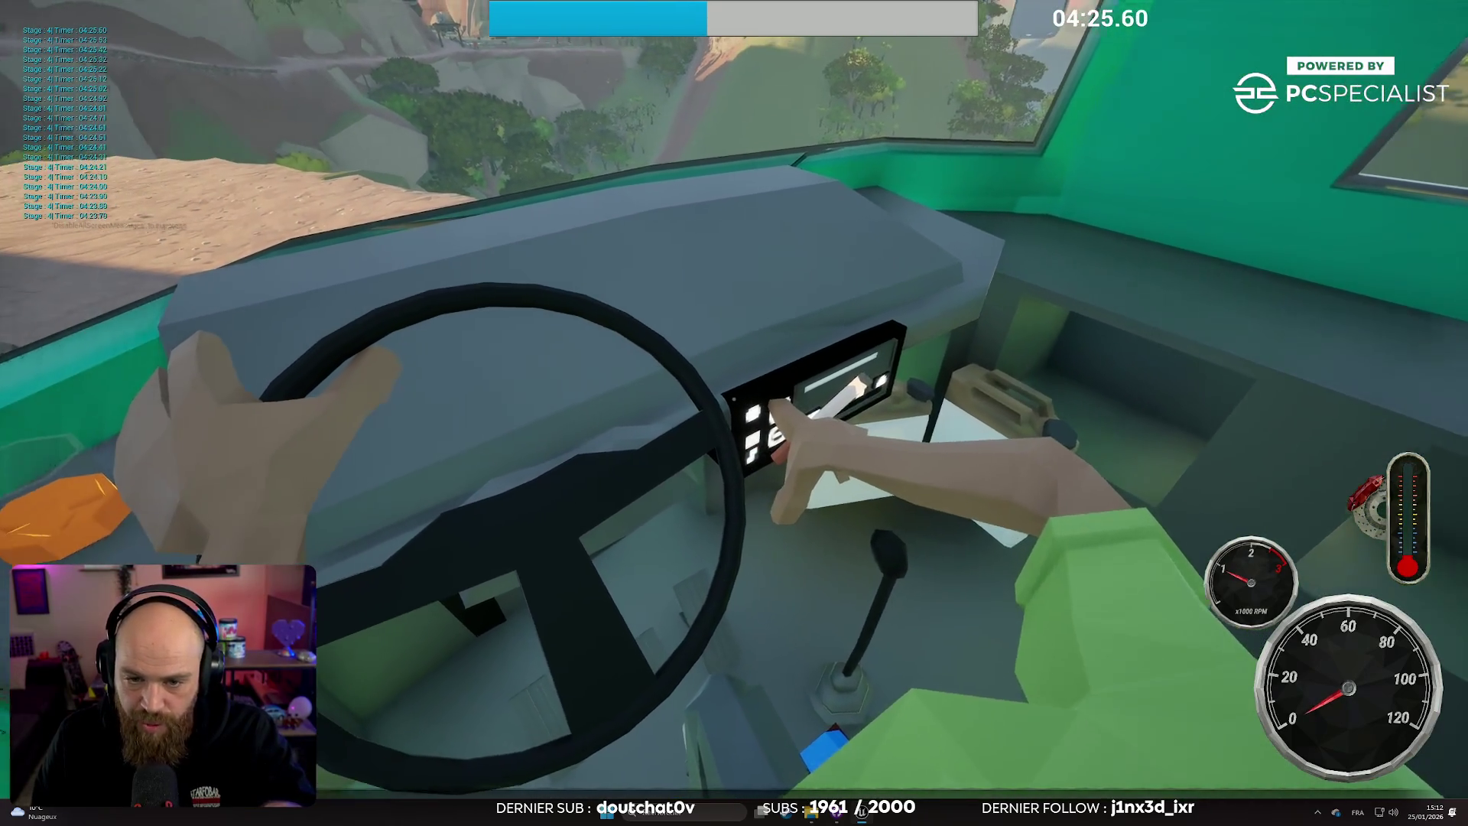
Step: Flip to the chase camera and back to the cab view, drive the cliff road, then leave fullscreen
key("c")
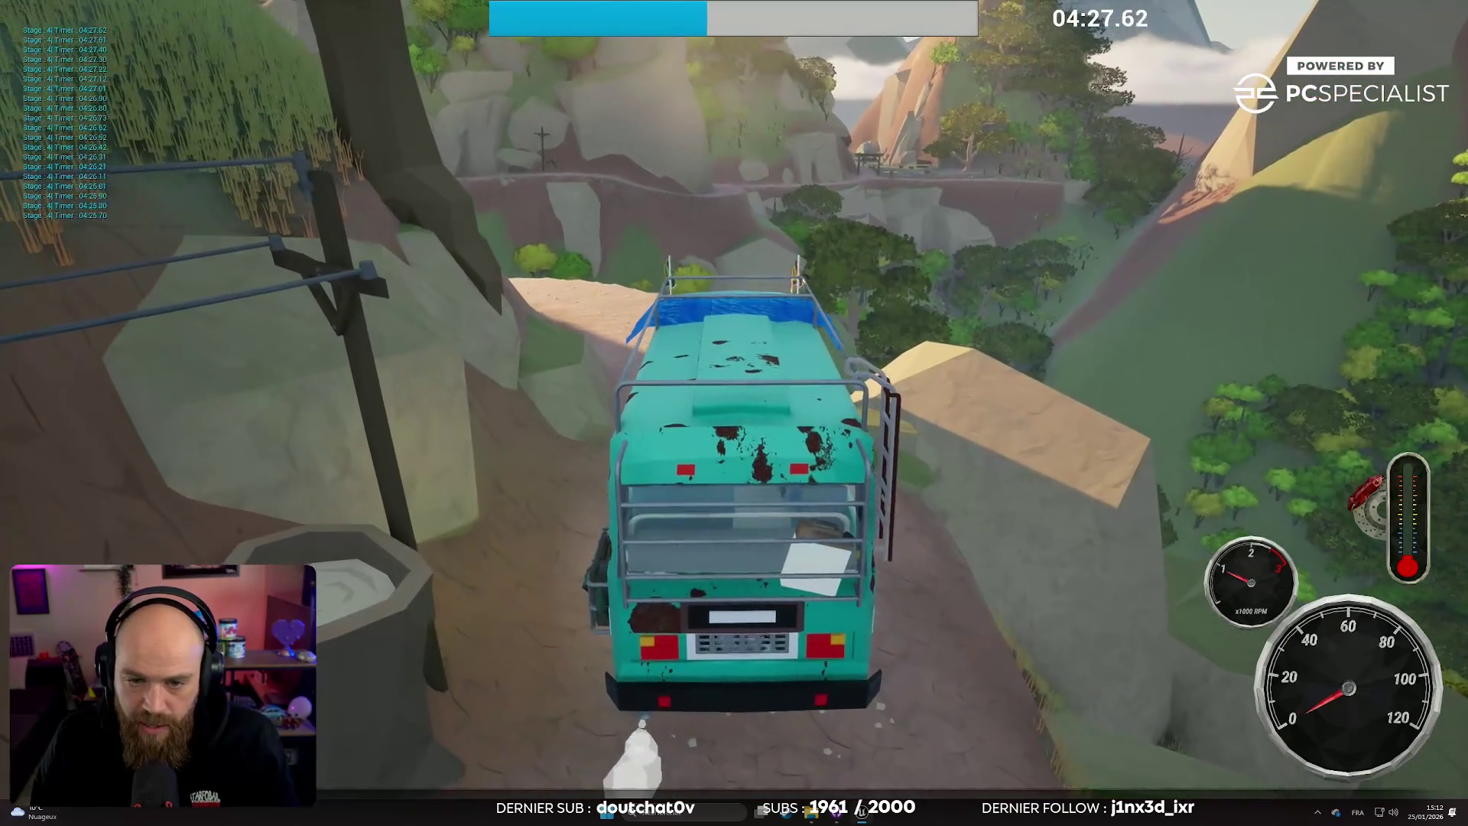
key("c")
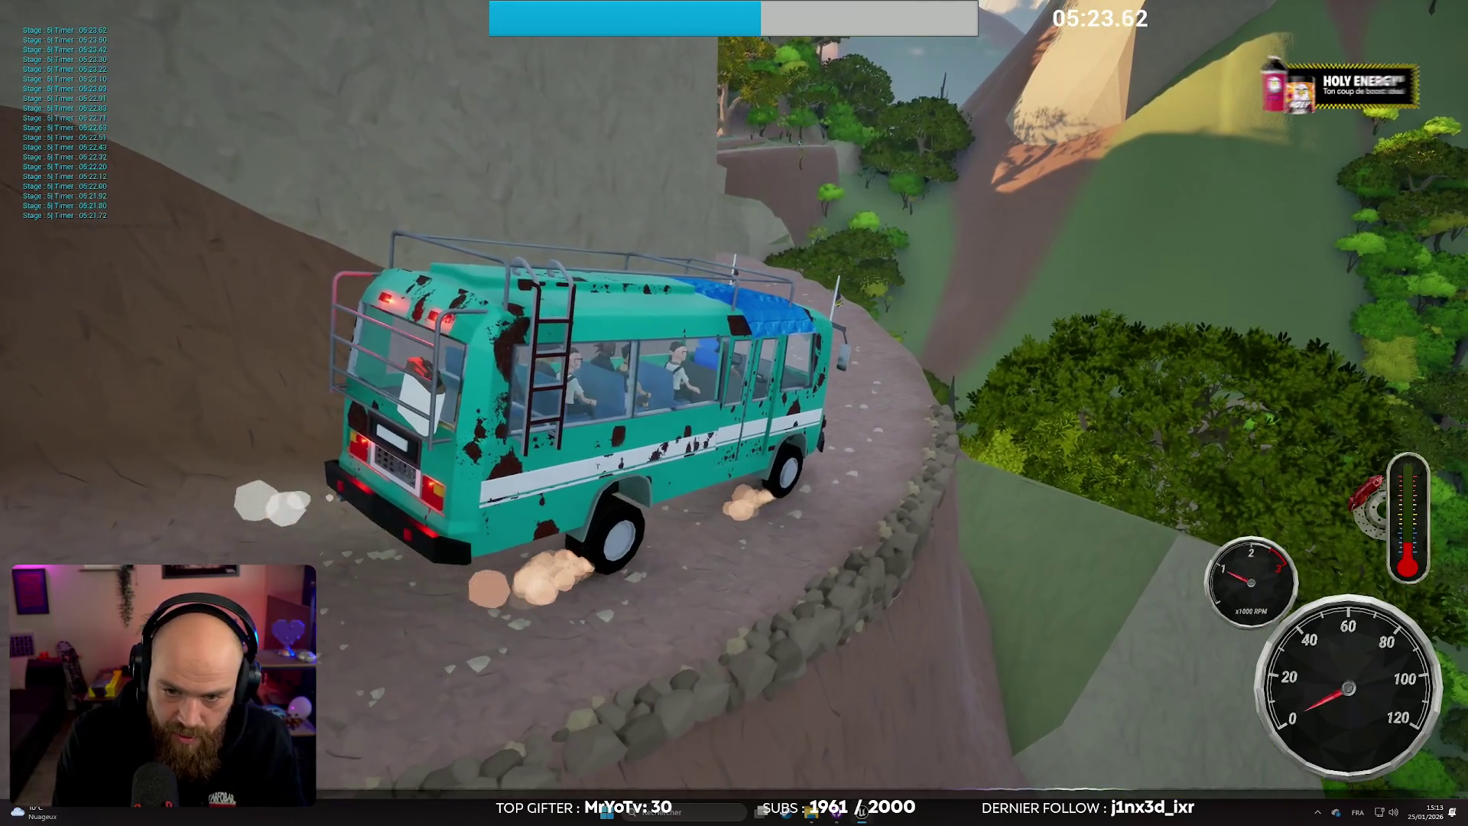
key("F11")
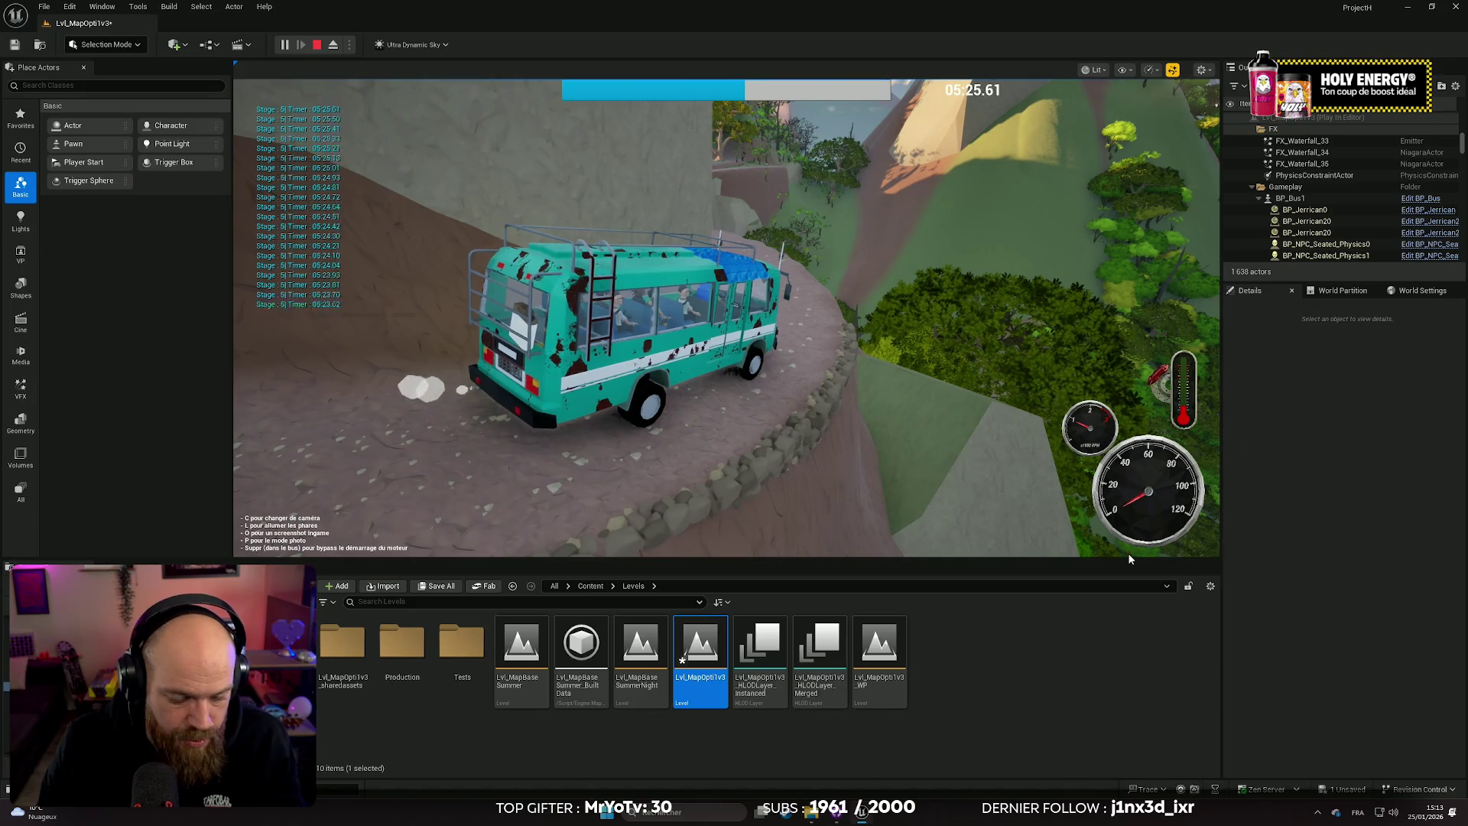
Step: Show the FPS counter with 'stat fps', cycle cameras to the cab view, and go fullscreen
type("stat")
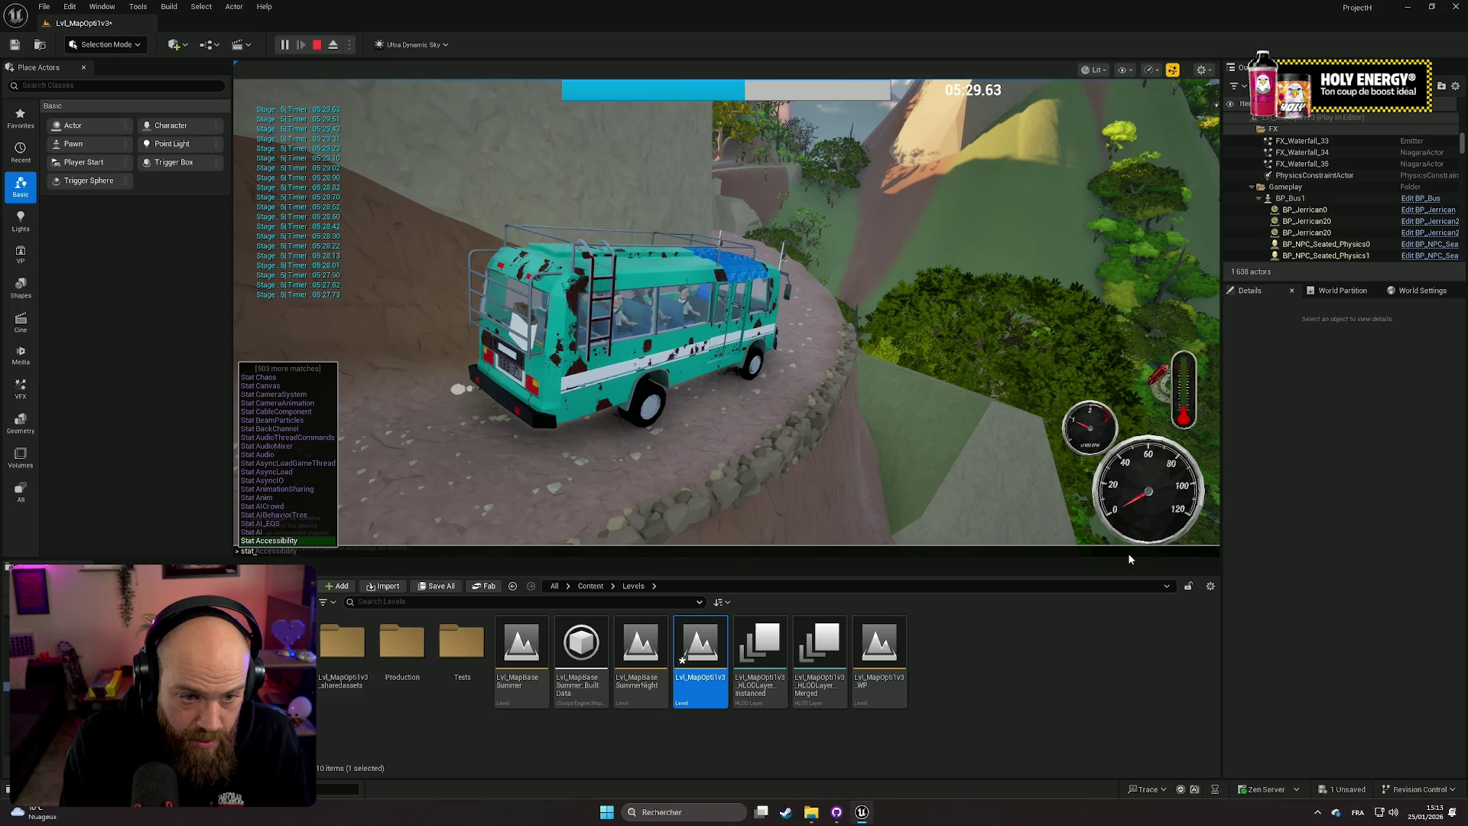
type("f")
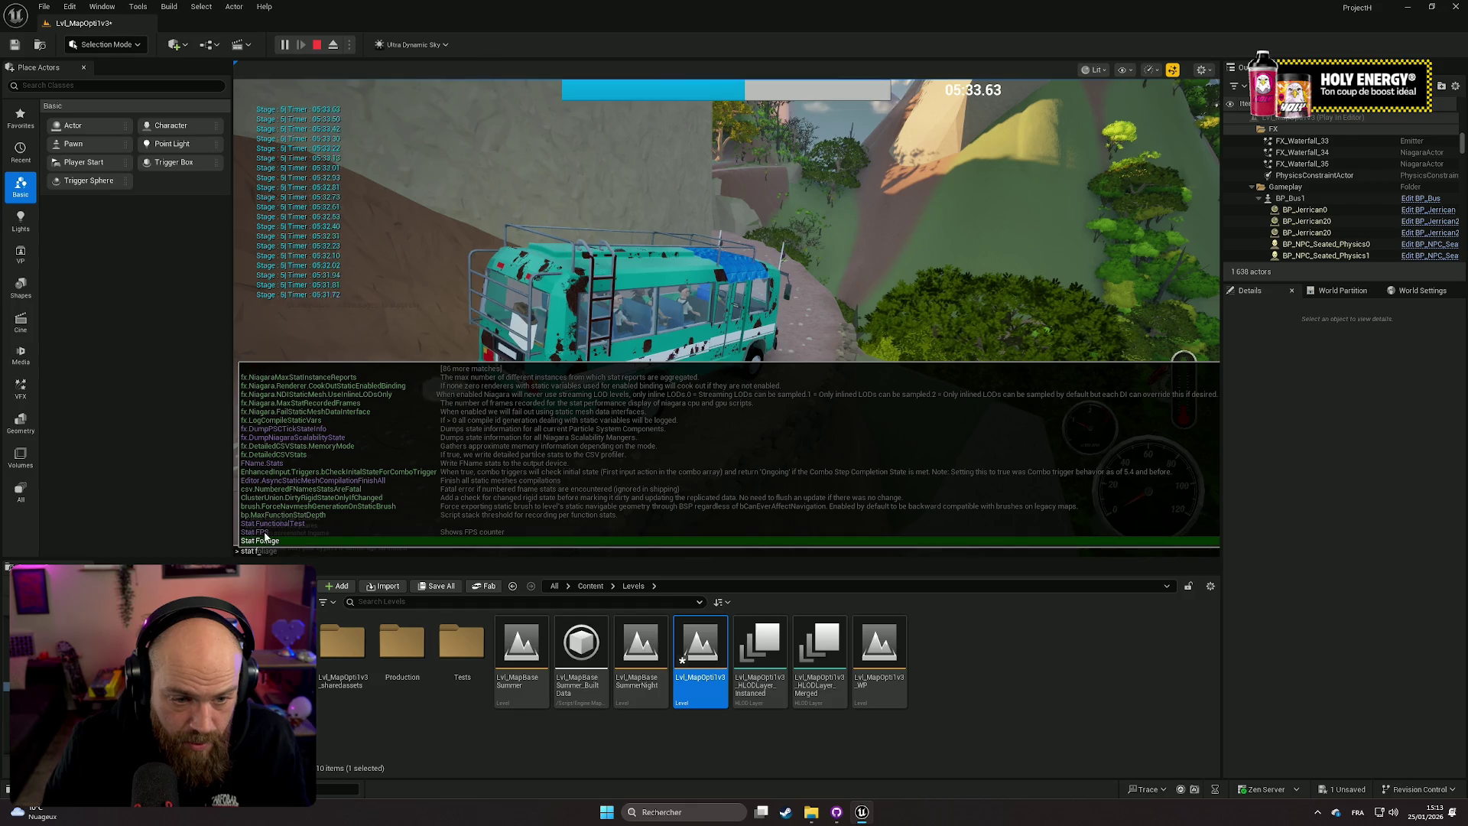
type("ps")
key("Return")
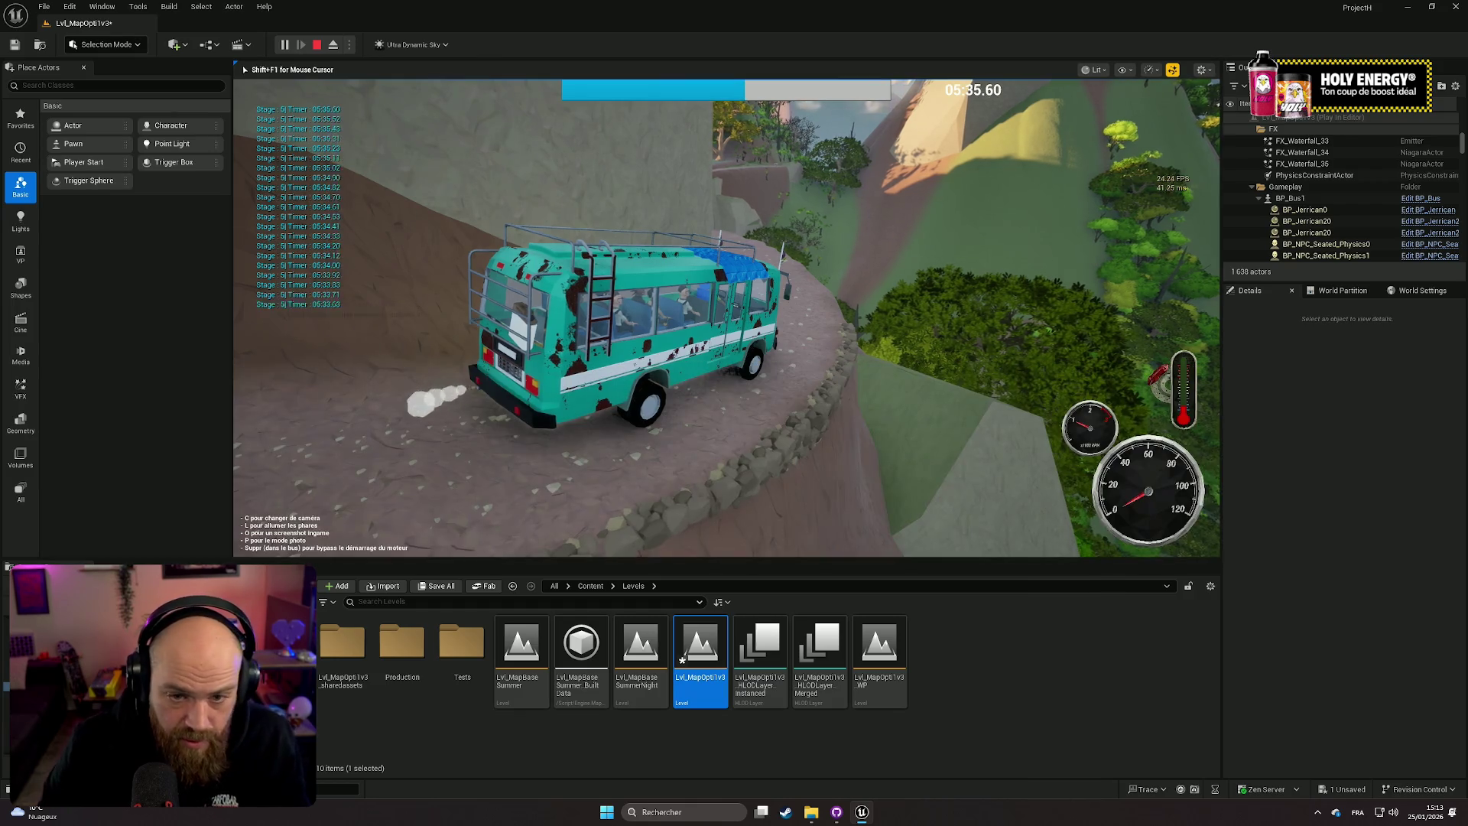
key("c")
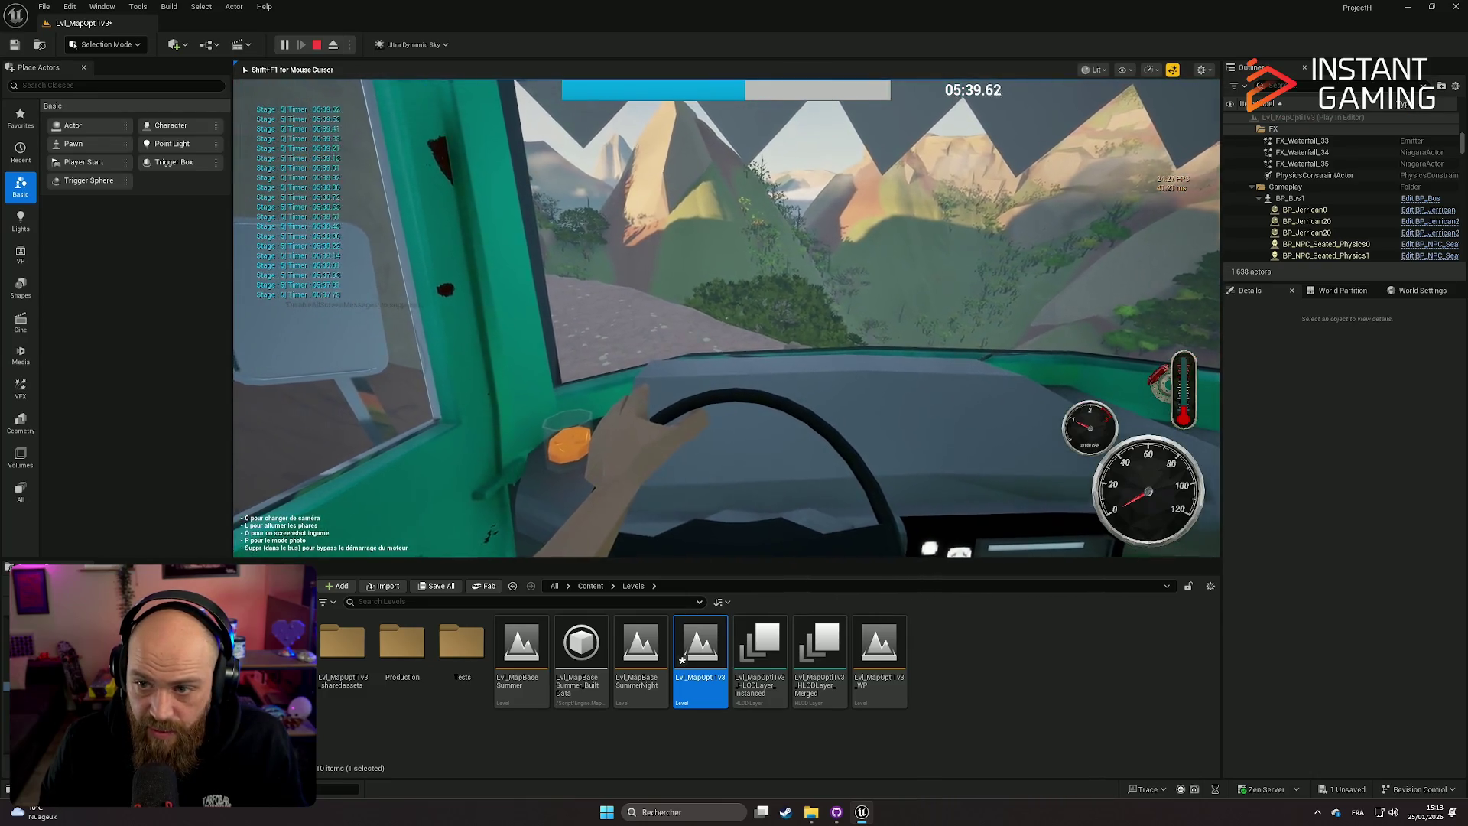
key("c")
key("c")
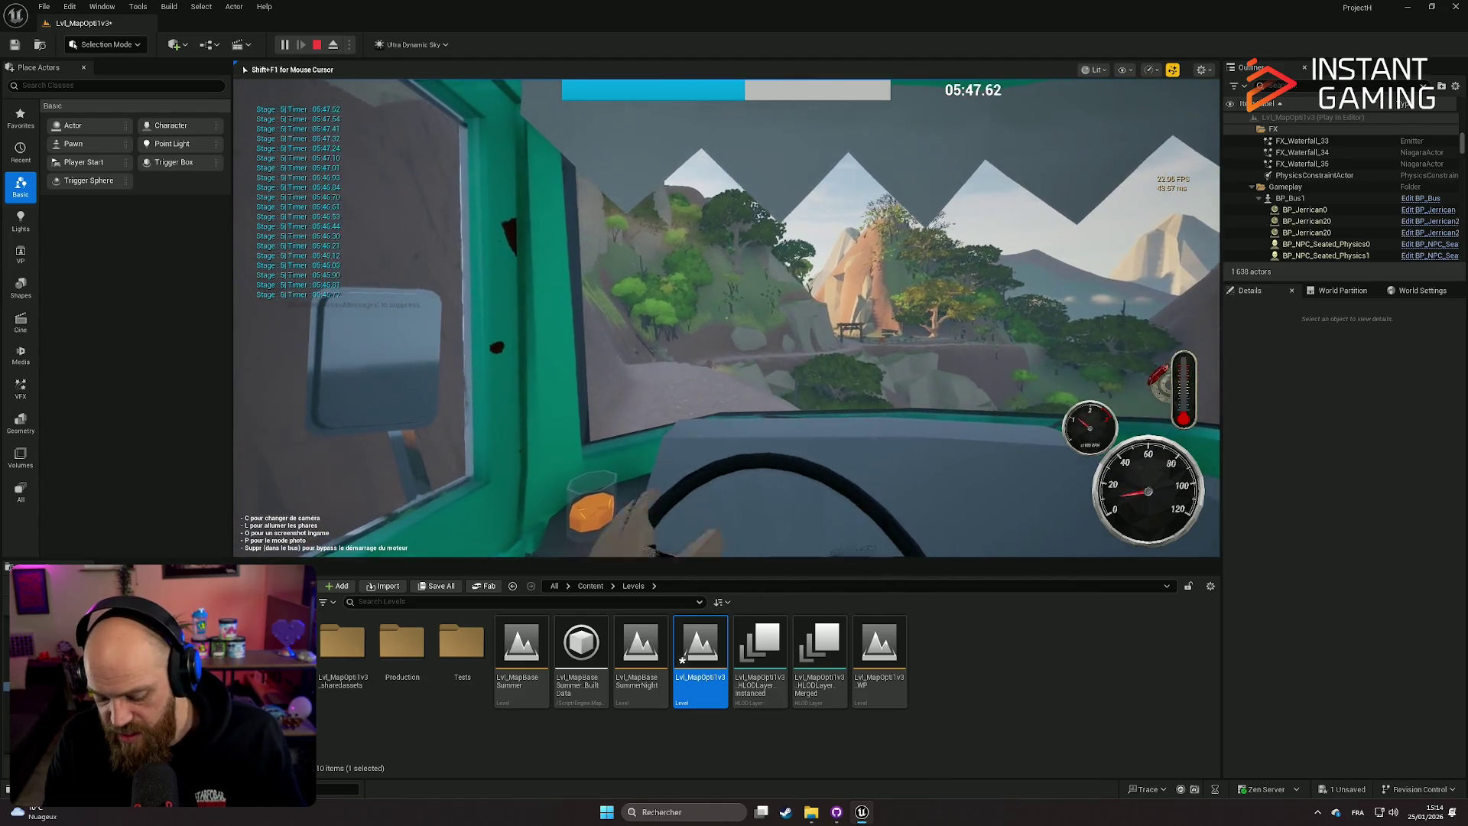
key("F11")
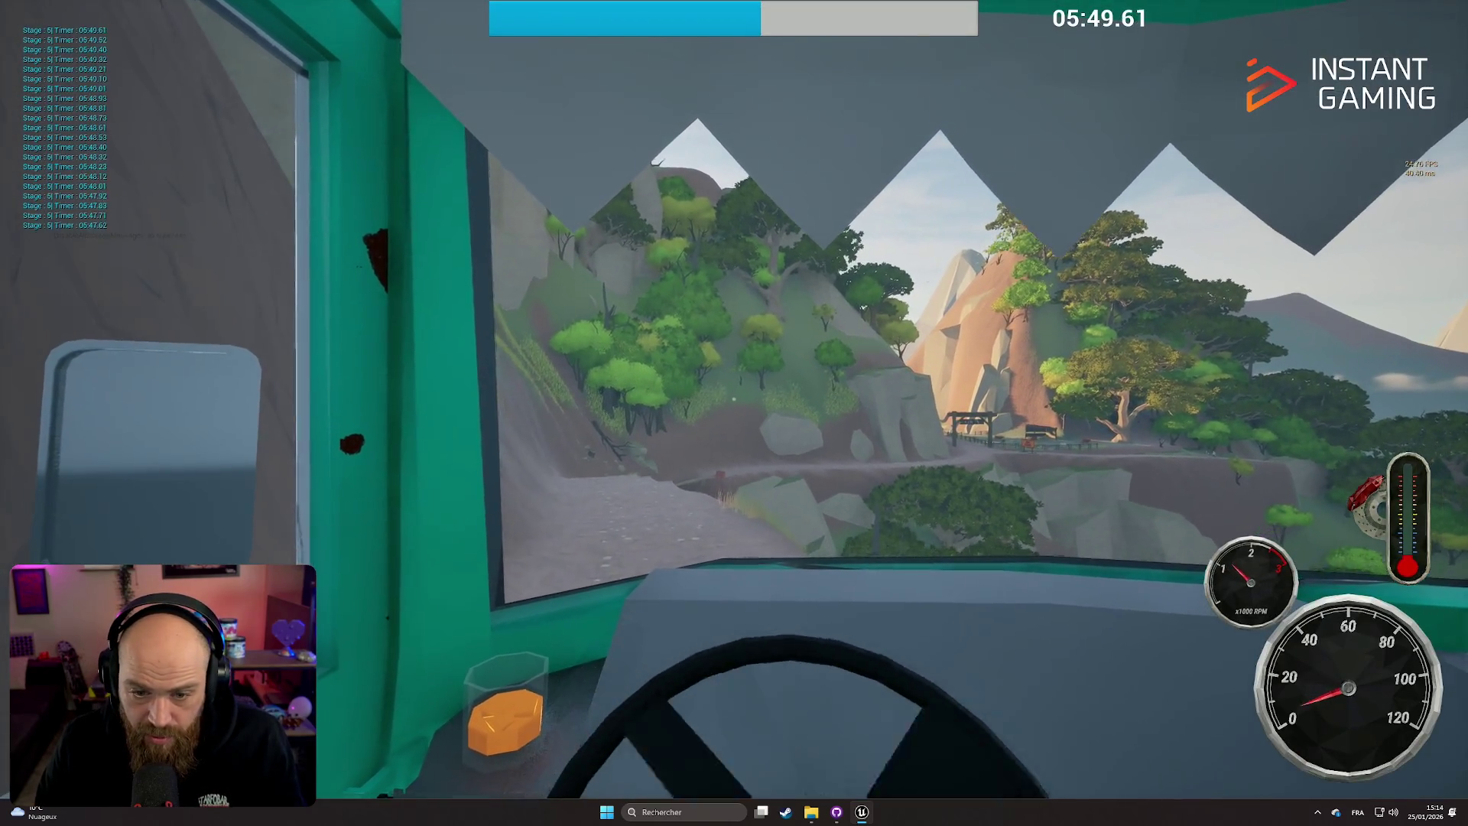
Step: Switch to the chase camera and drive until the bus plunges into the trees for GAME OVER
key("c")
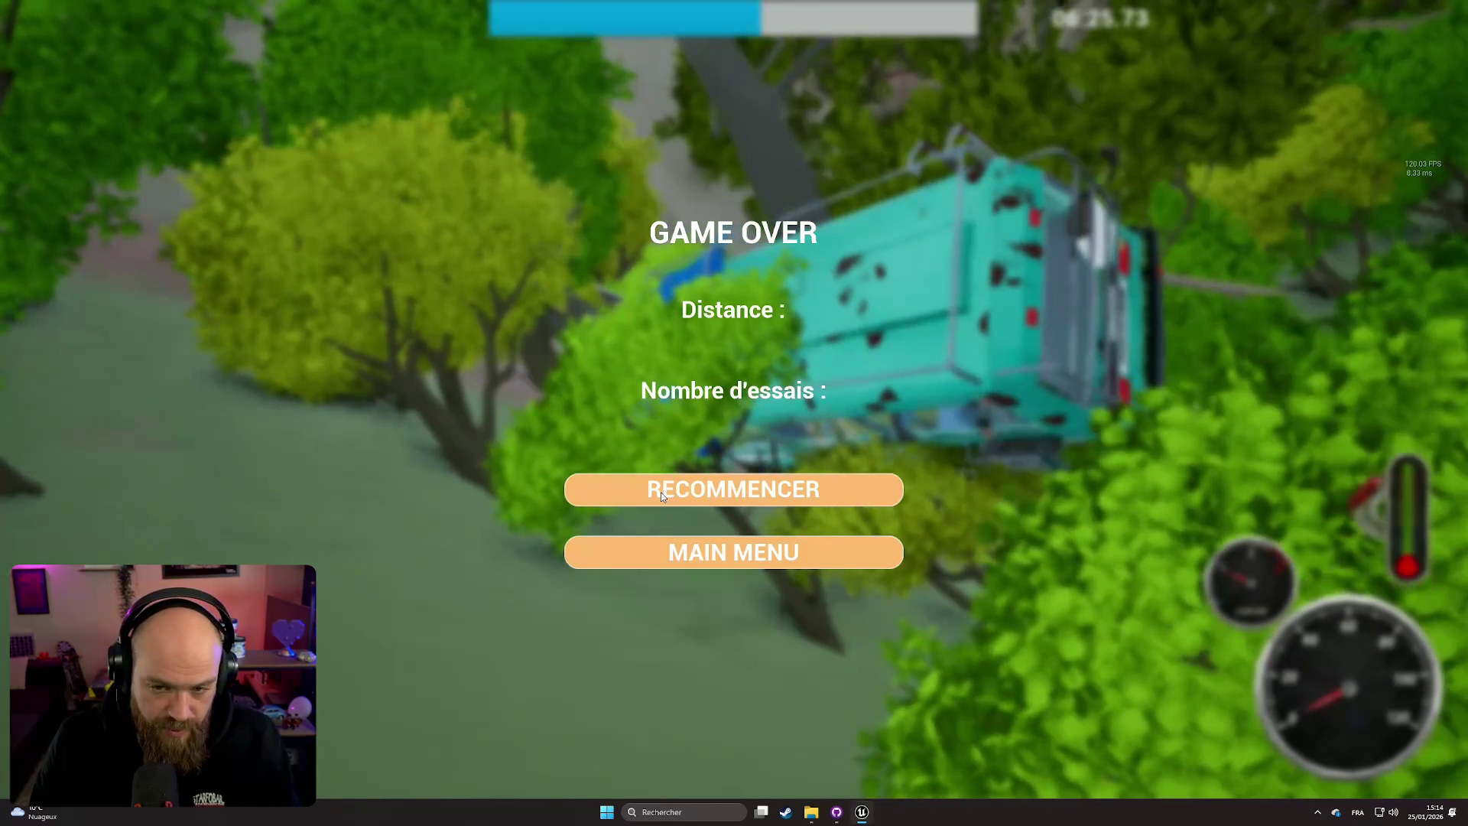
Step: Stop the crashed session, close the Message Log and restore the full editor layout
key("Escape")
left_click(1232, 175)
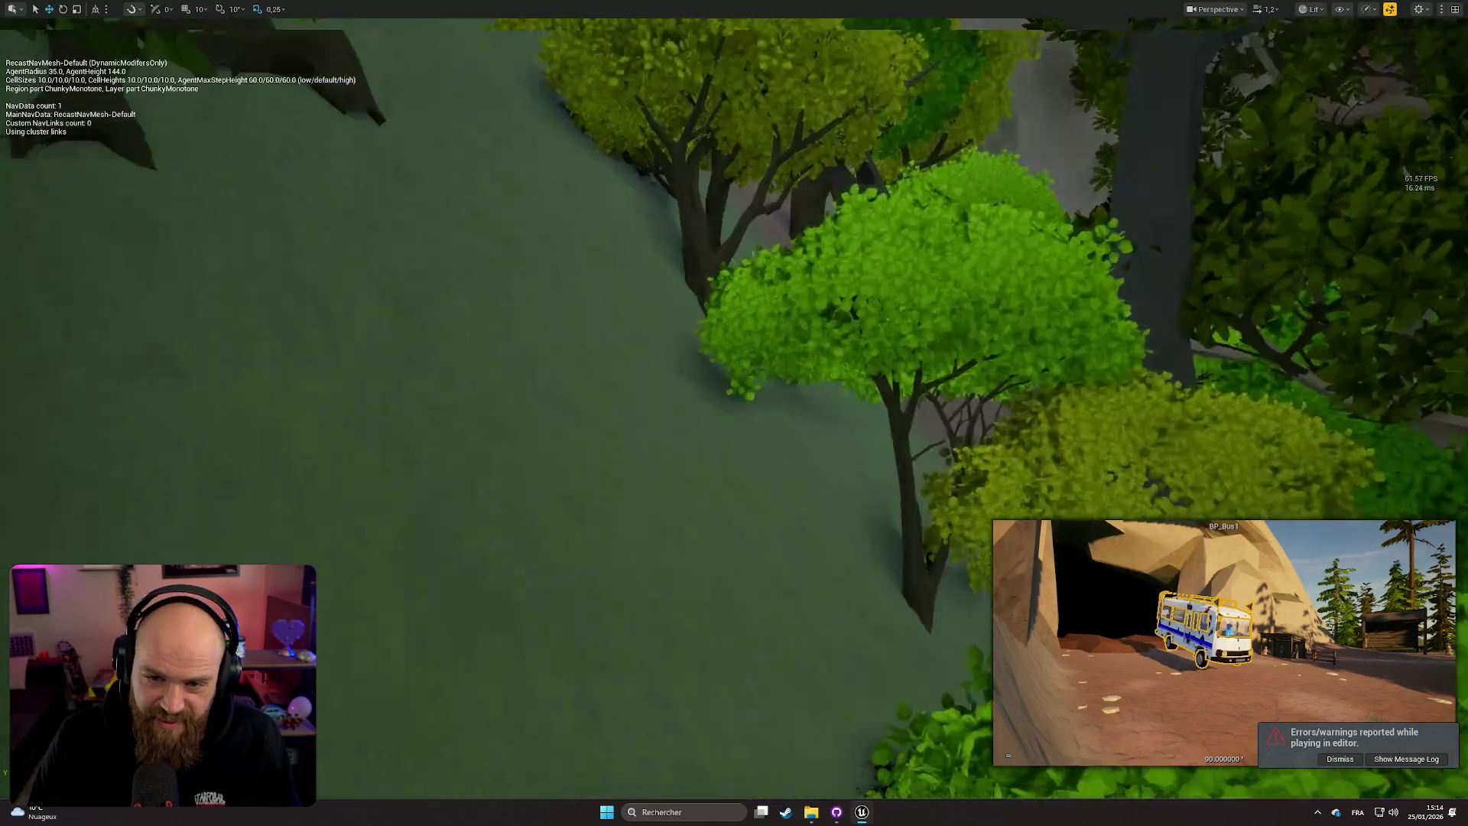
key("F11")
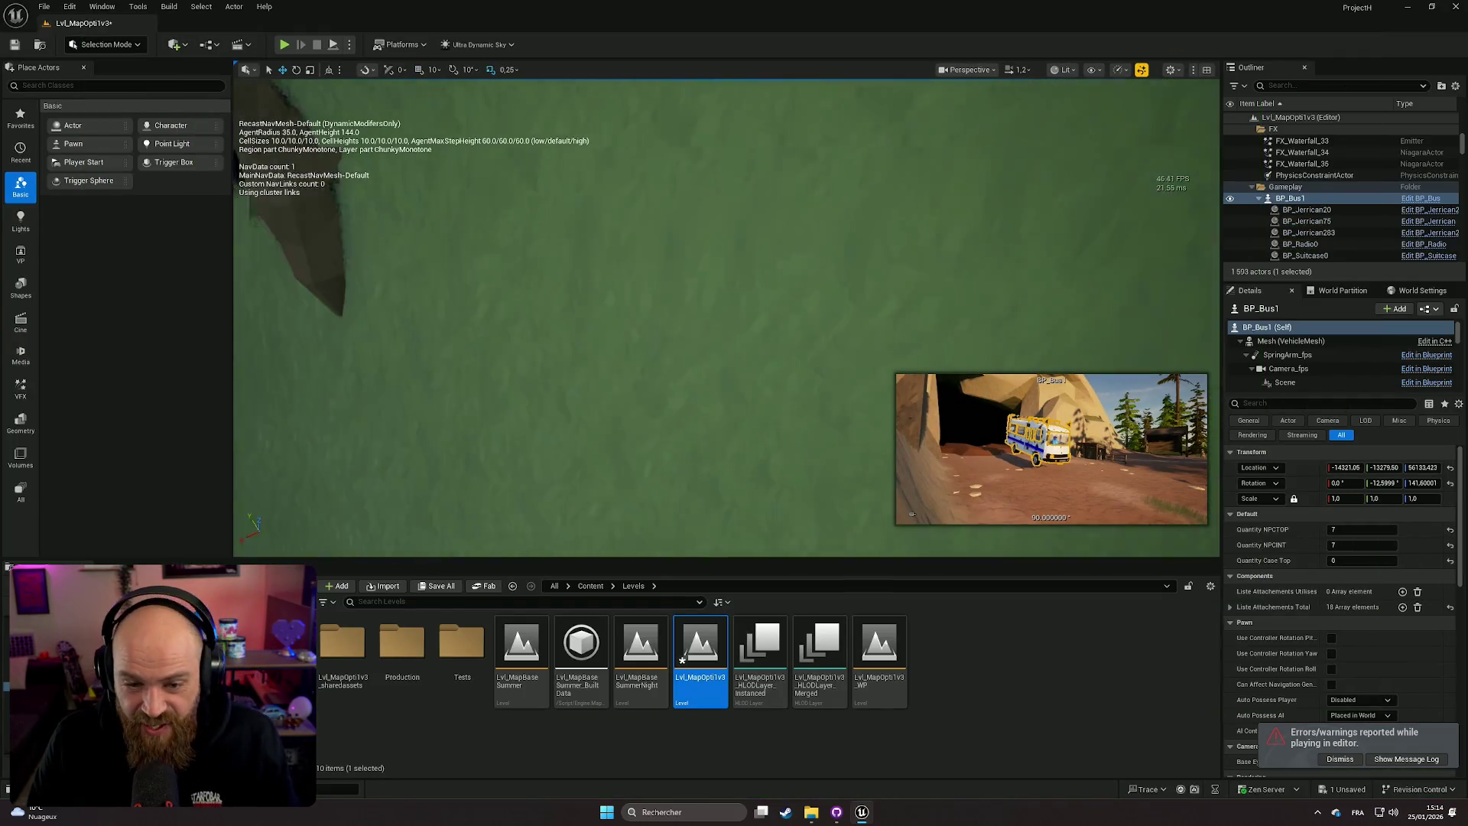
Step: Fly the viewport over the terrain and navmesh, then relaunch the level in Play-in-Editor
scroll(727, 318, "up", 3)
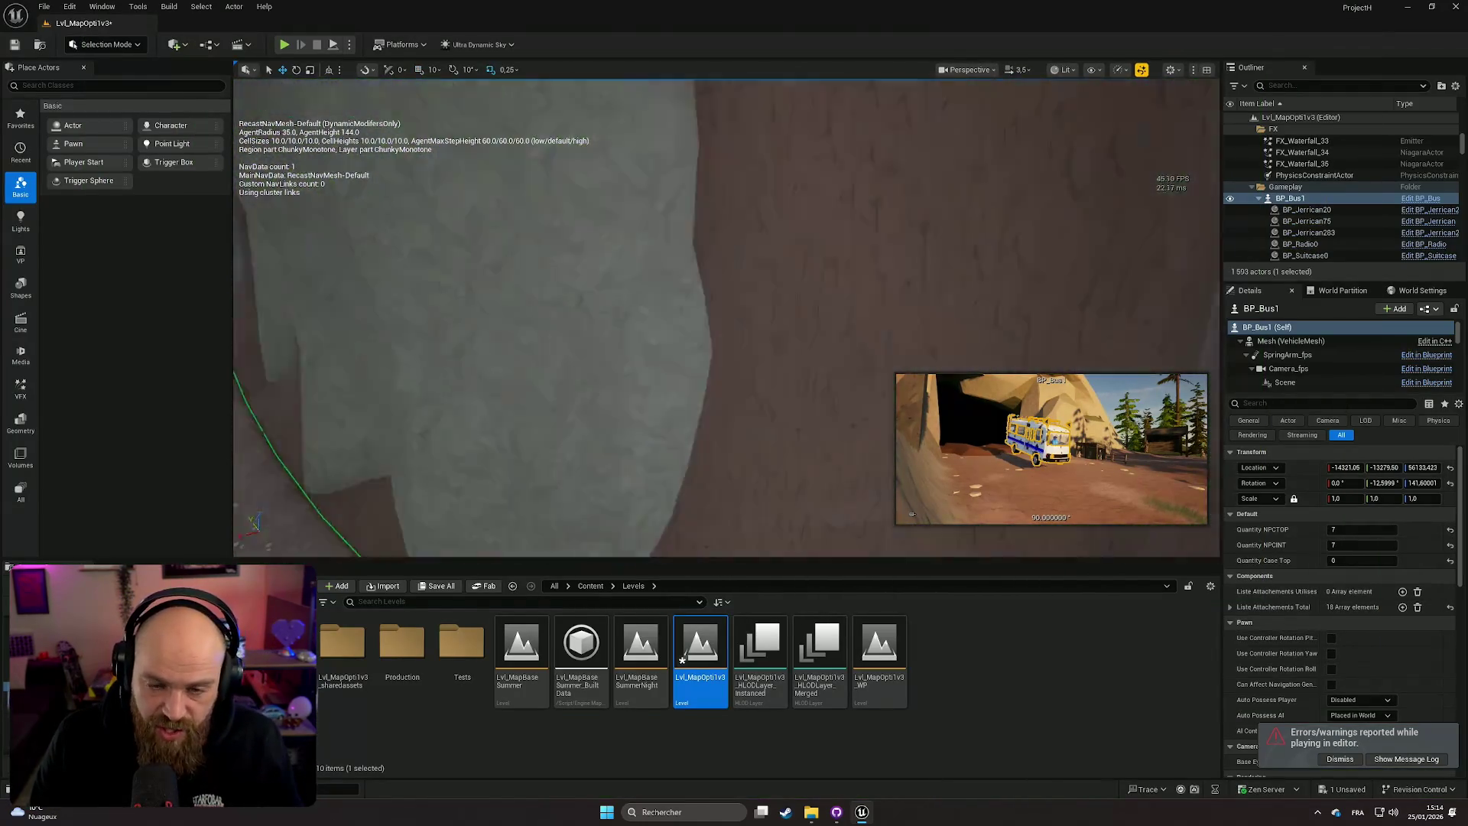
key("w")
key("w")
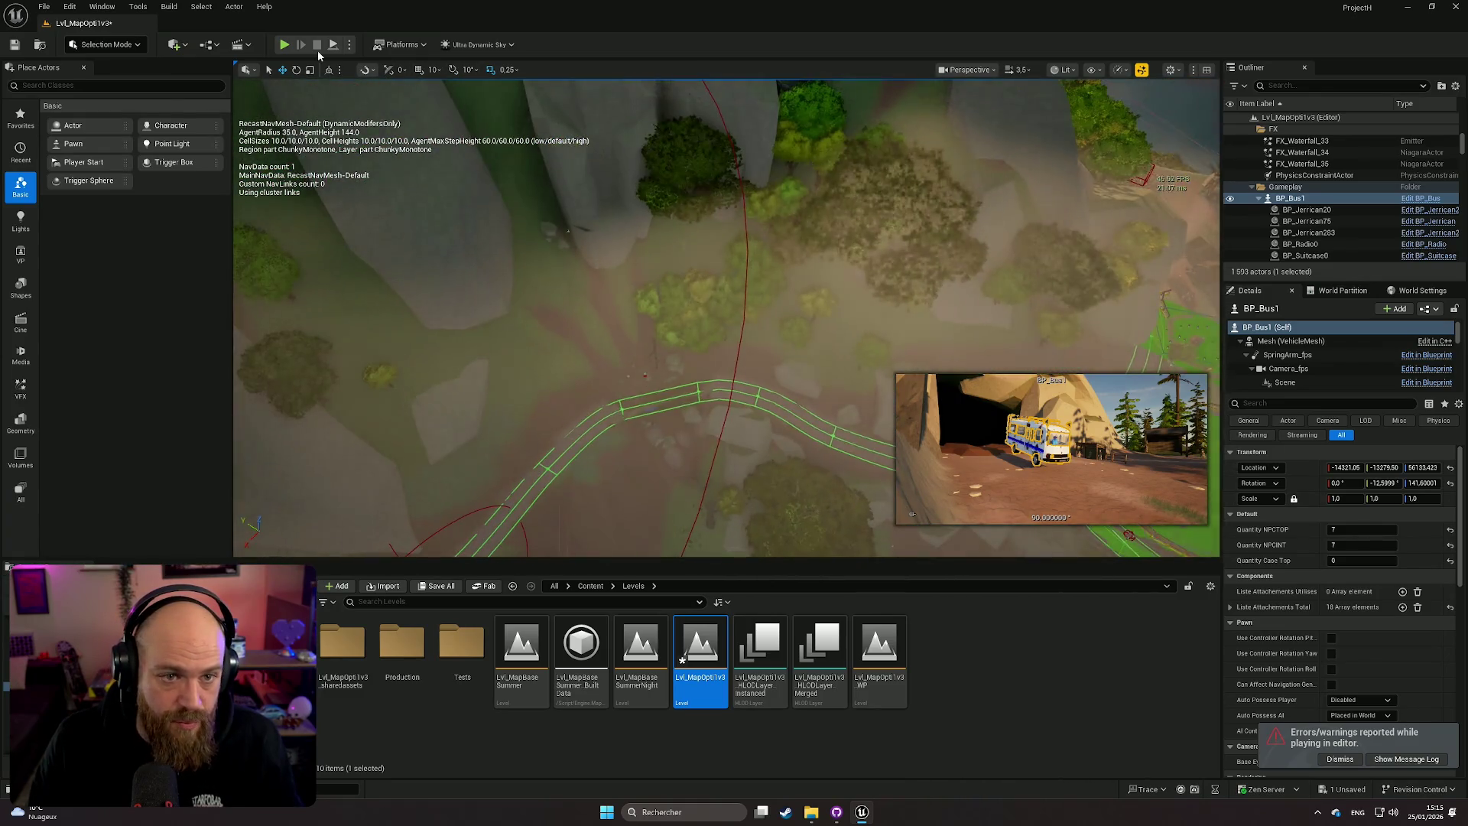
left_click(284, 44)
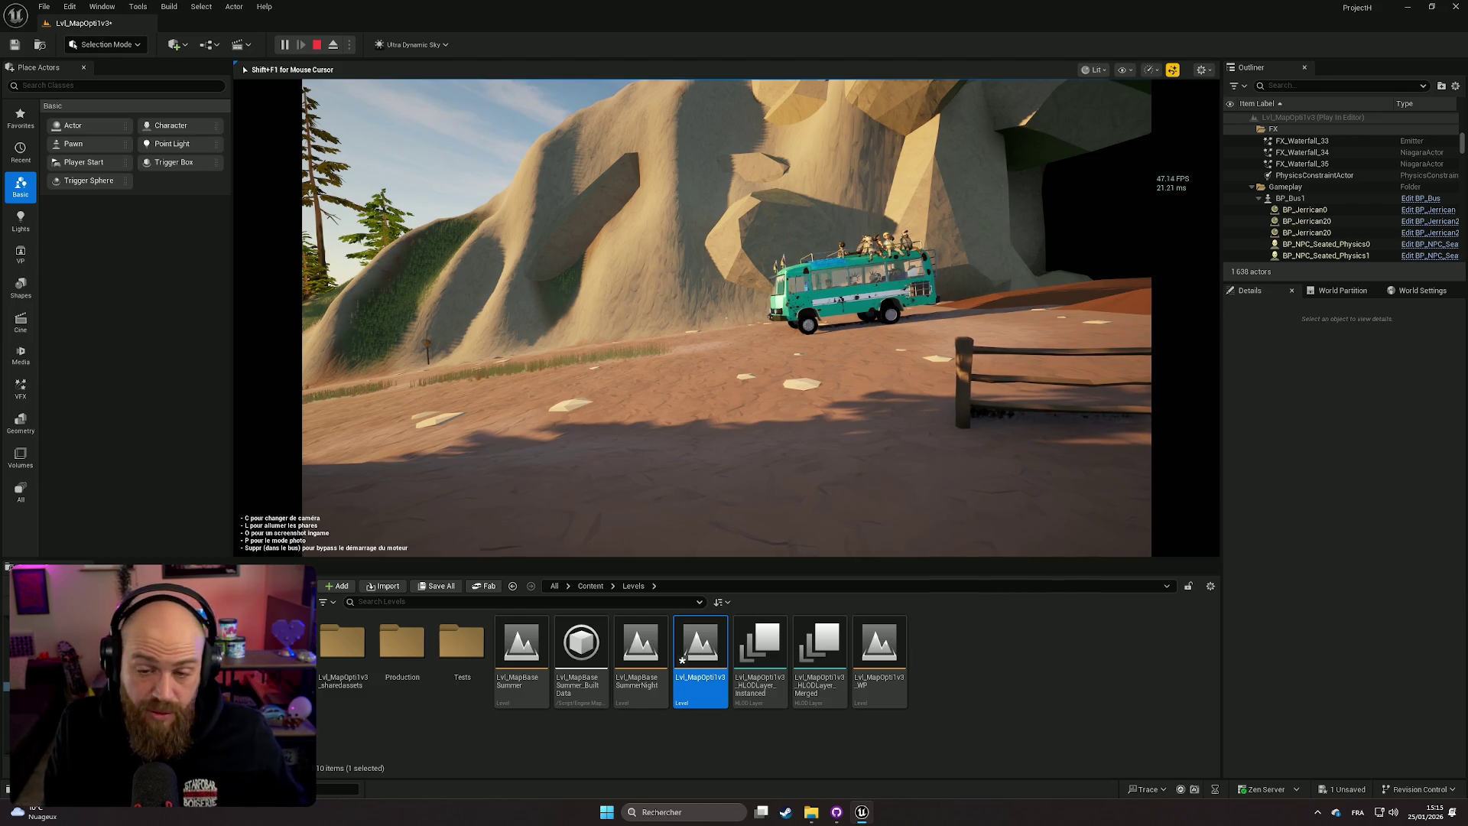
key("c")
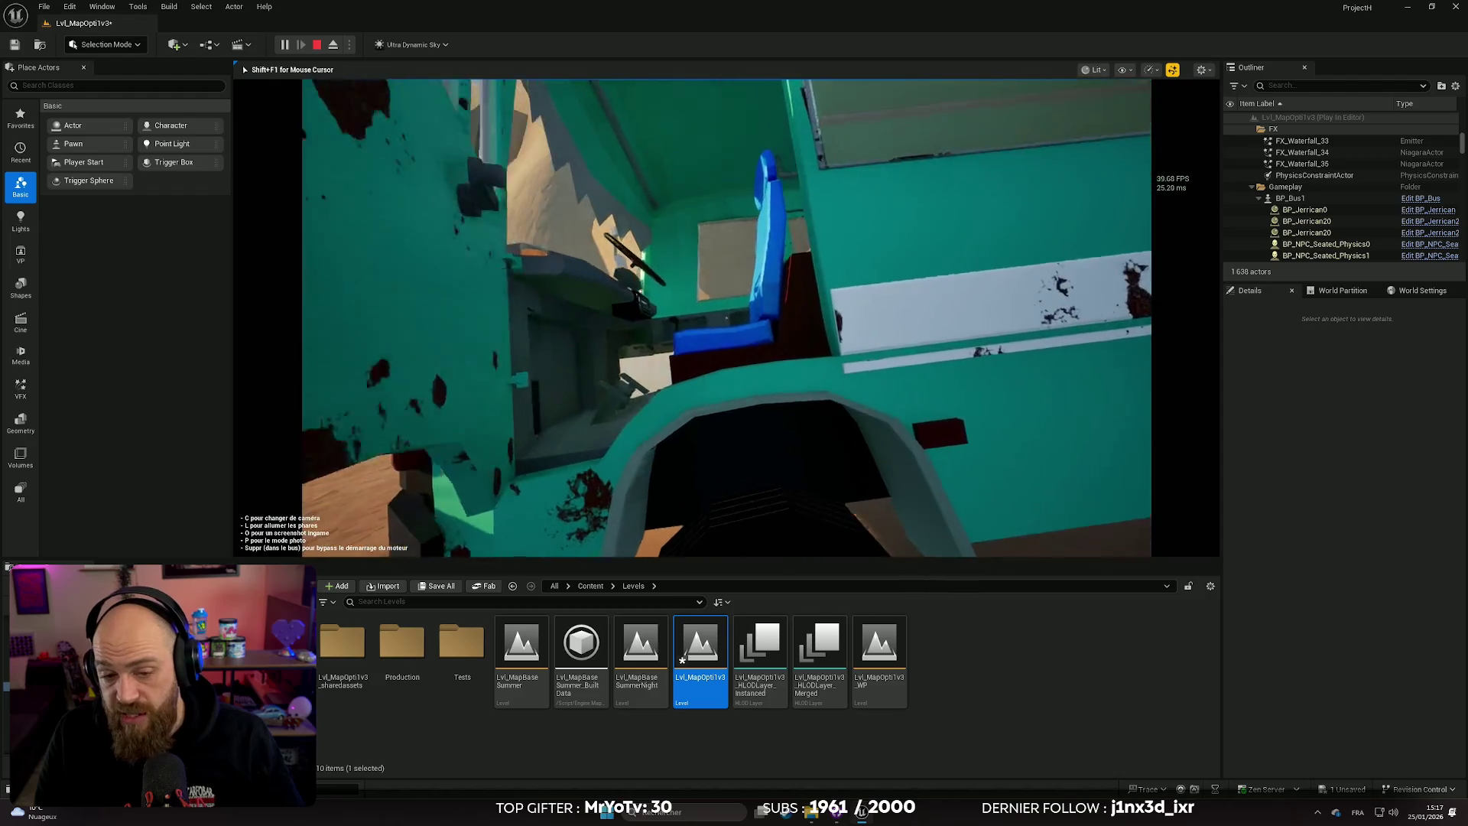
Step: Walk the character into the bus and sit in the driver's seat
key("e")
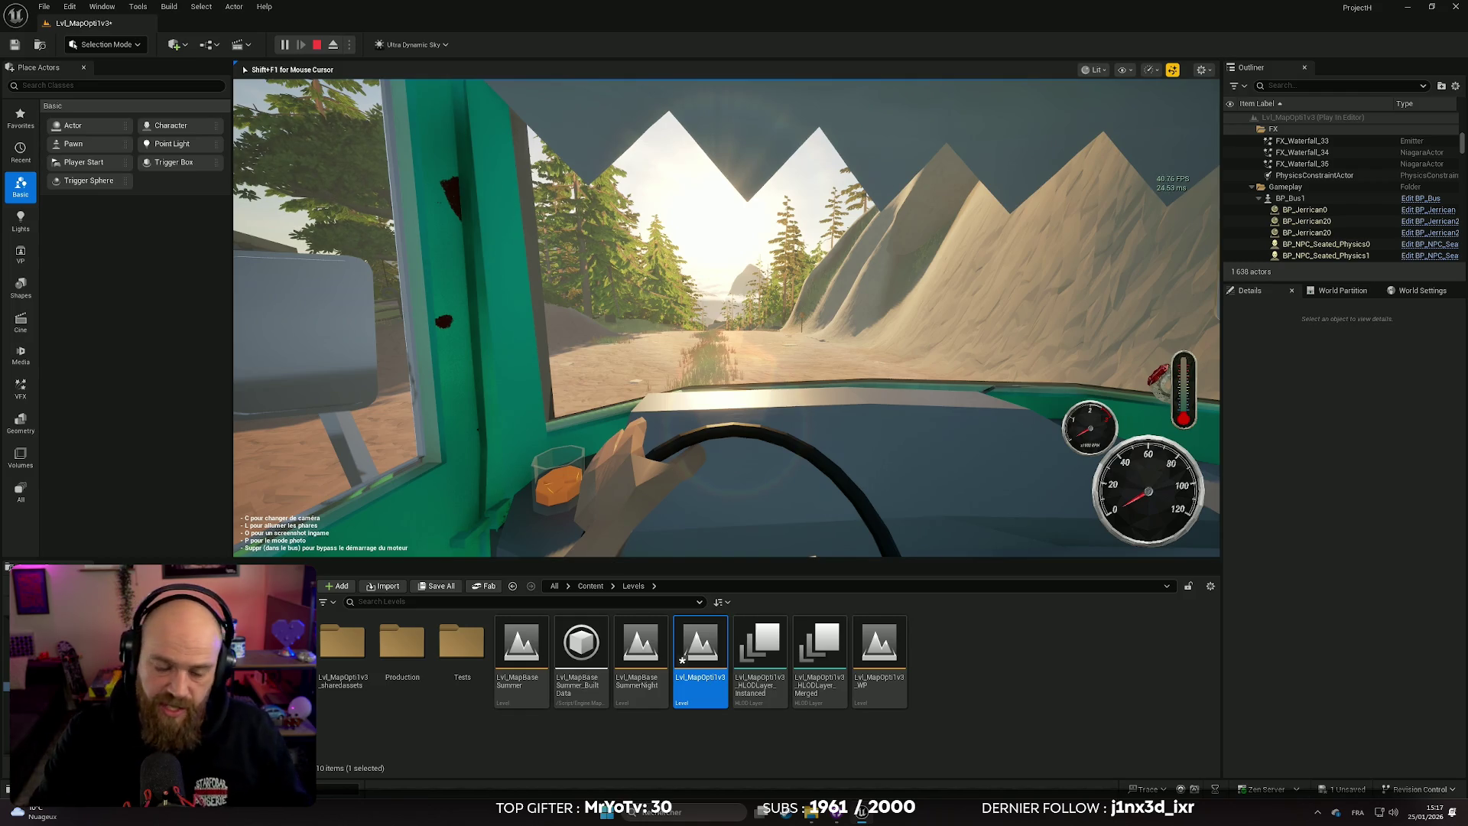
Step: Go fullscreen with the chase camera and drive the bus up the dirt trail
key("F11")
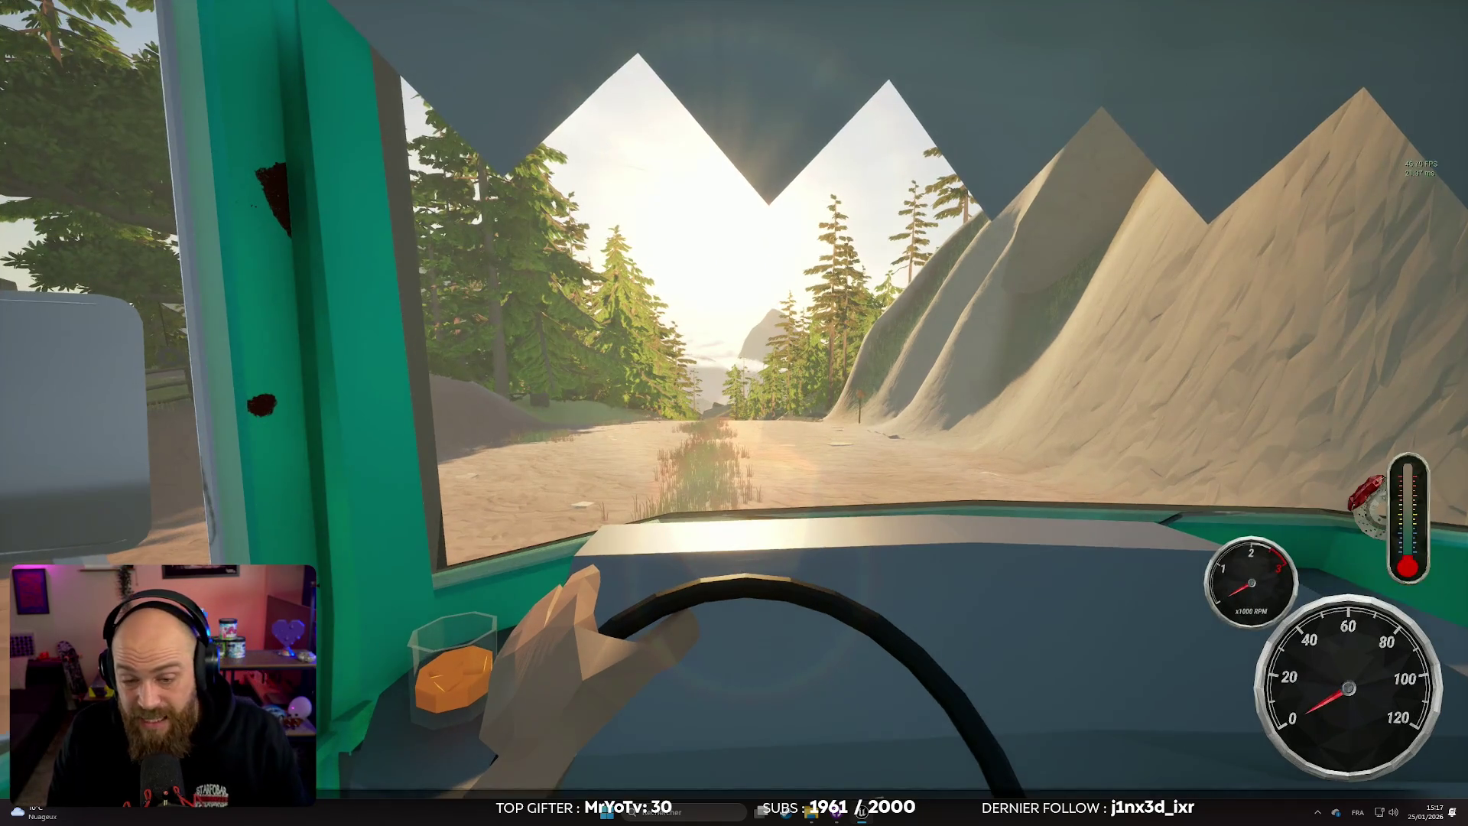
key("c")
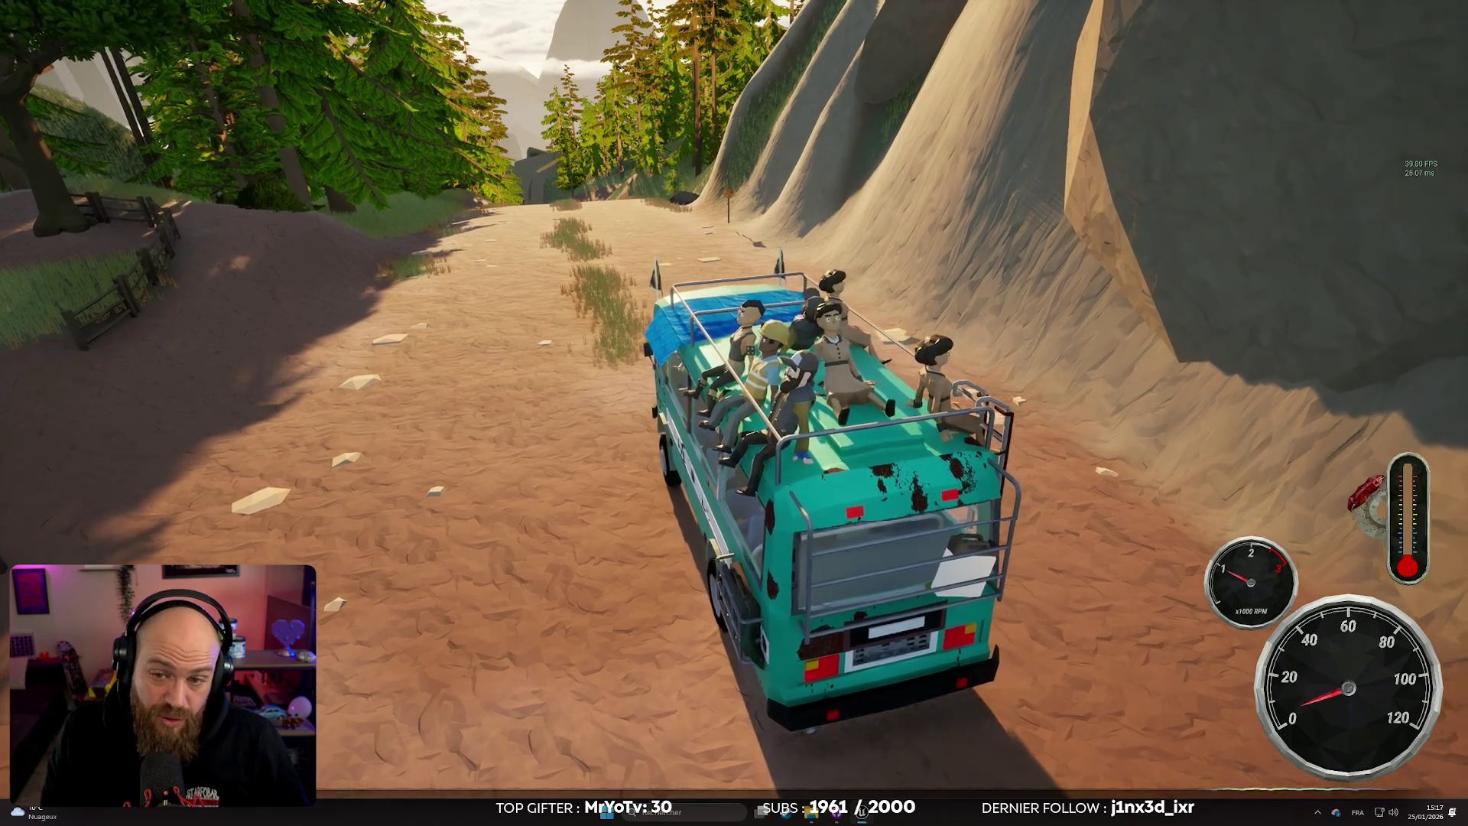
key("w")
key("a")
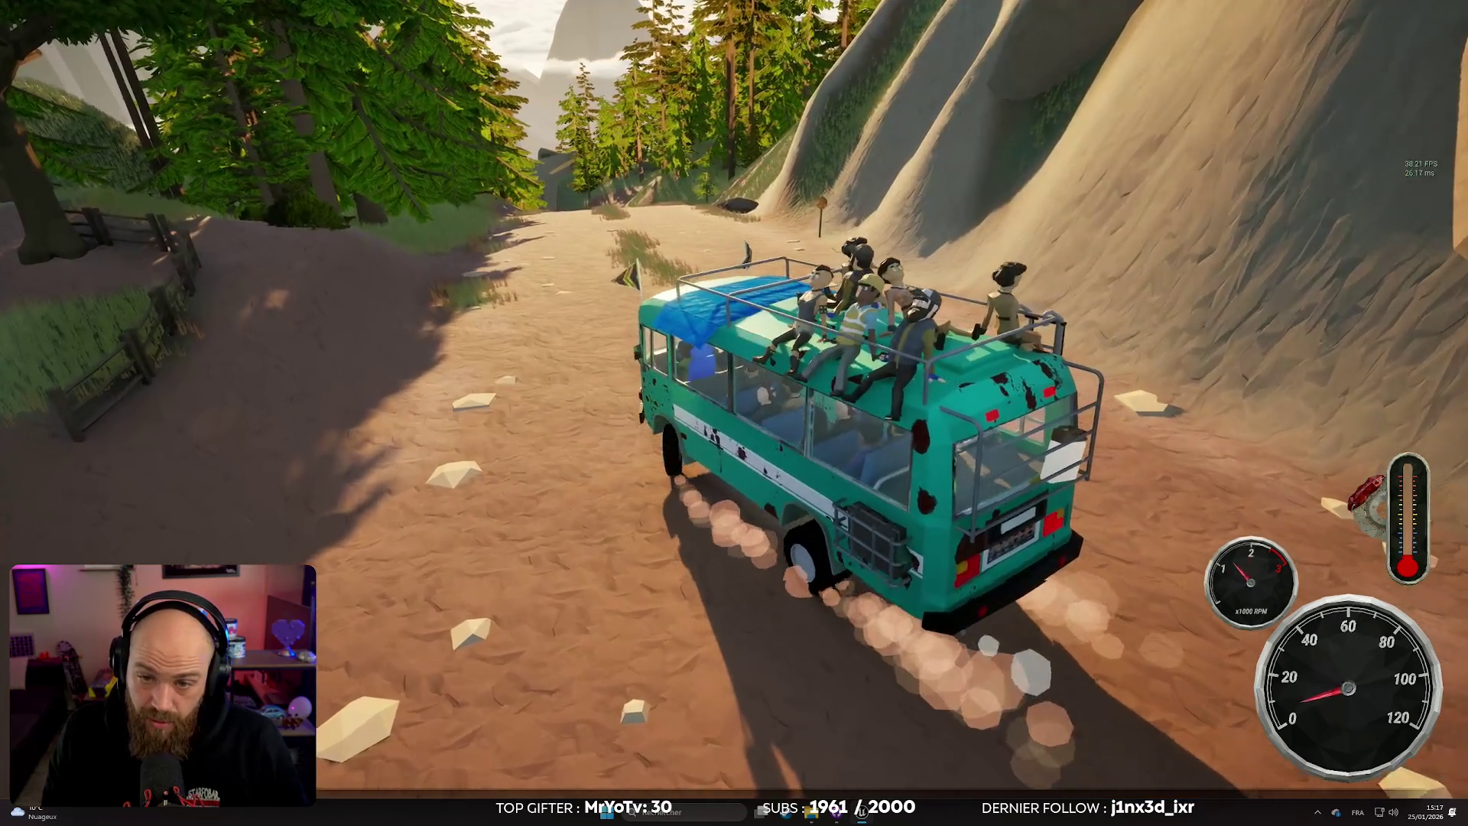
key("d")
key("a")
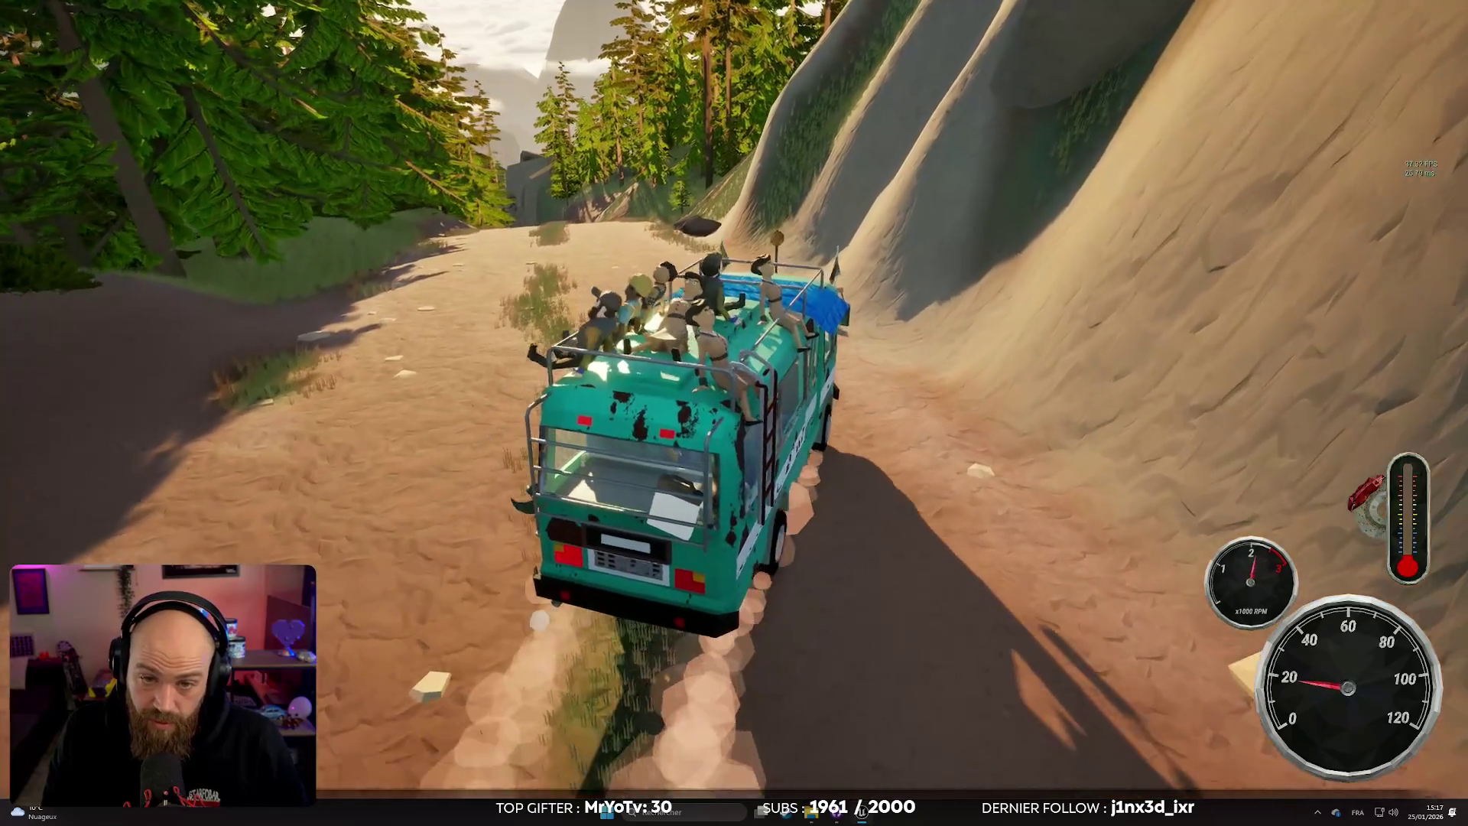
key("d")
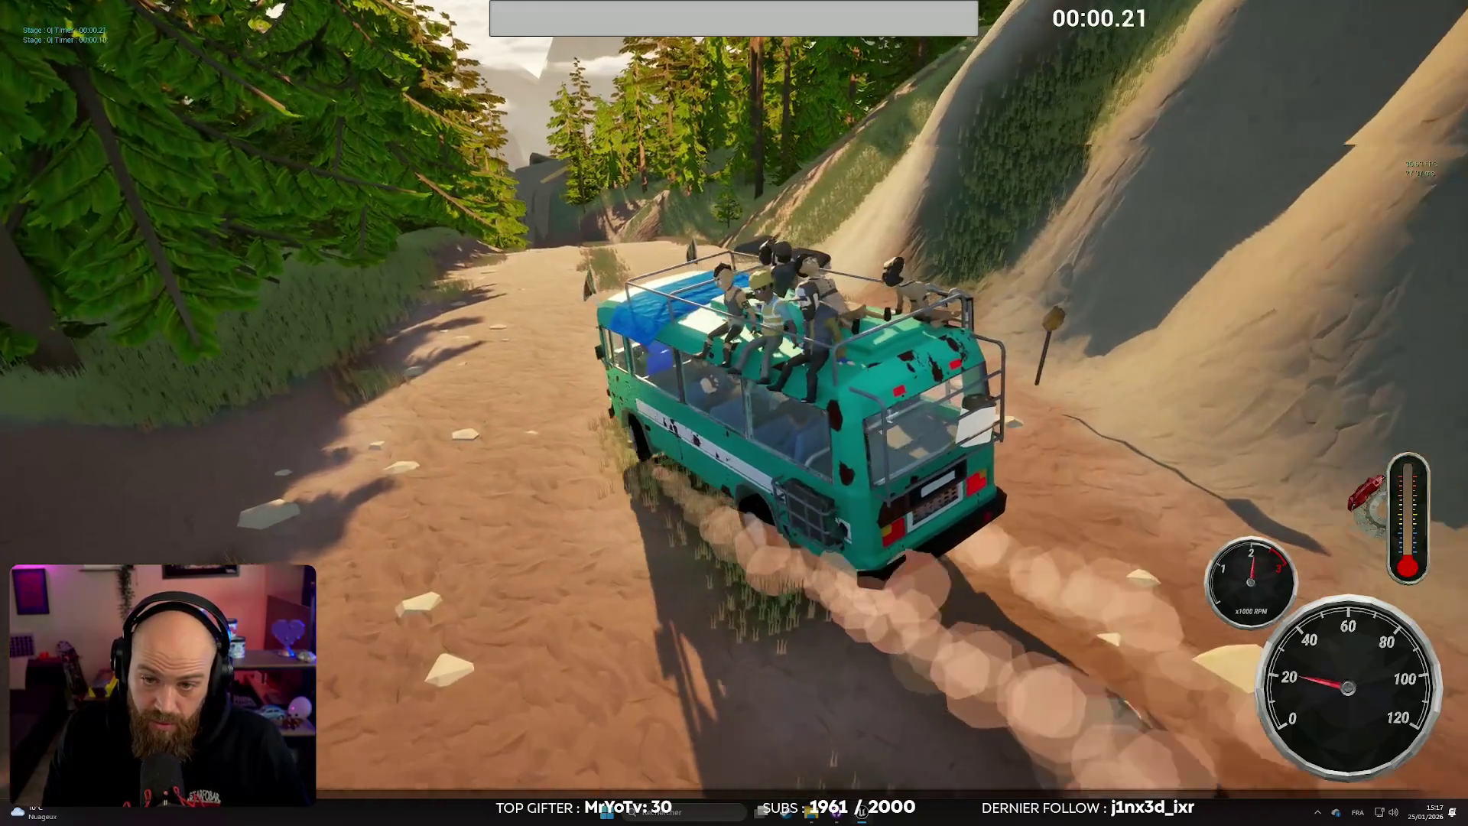
Step: Steer further up the trail, then pause and choose Recommencer dans le bus
key("d")
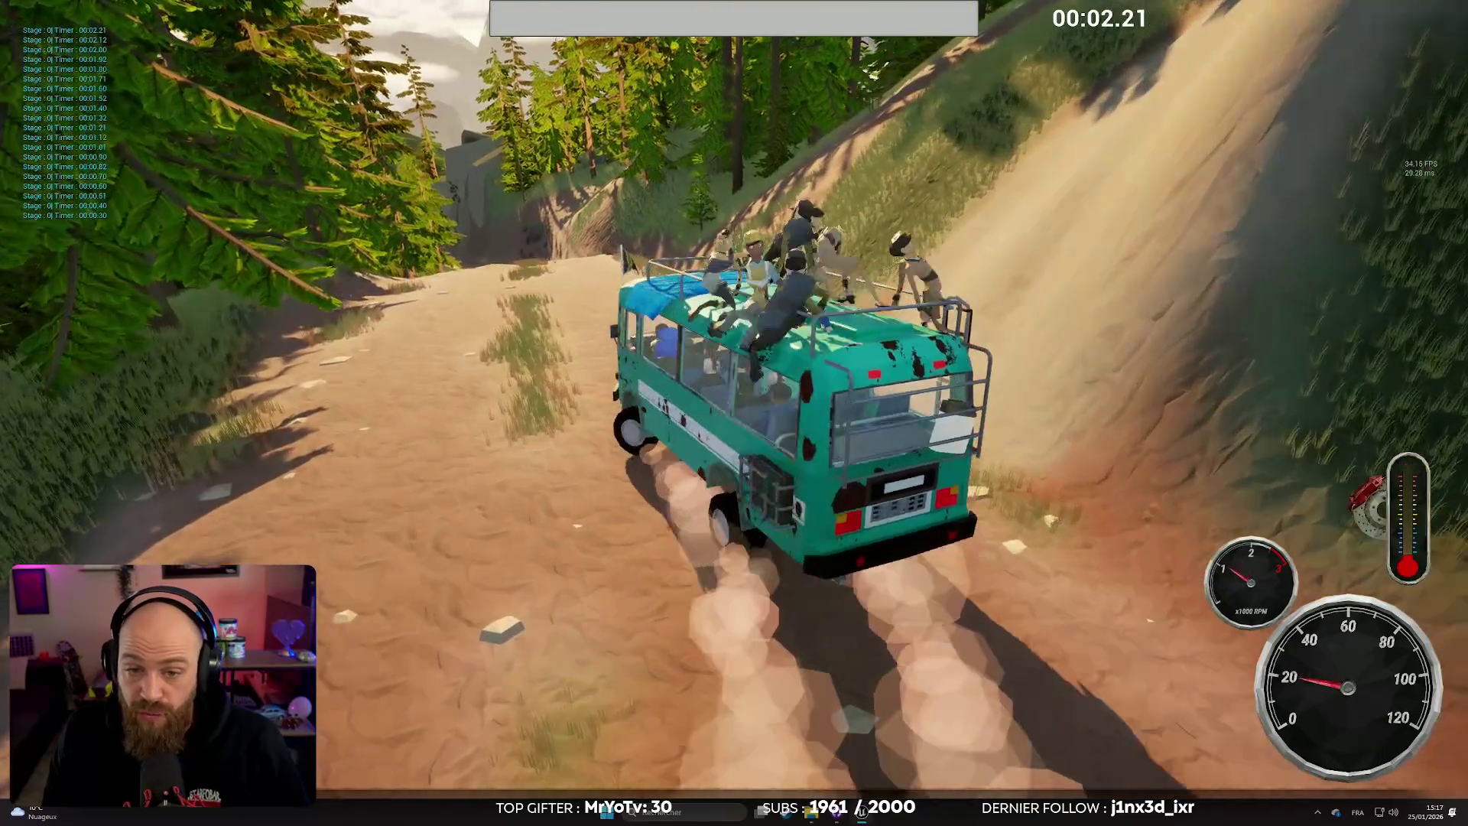
key("a")
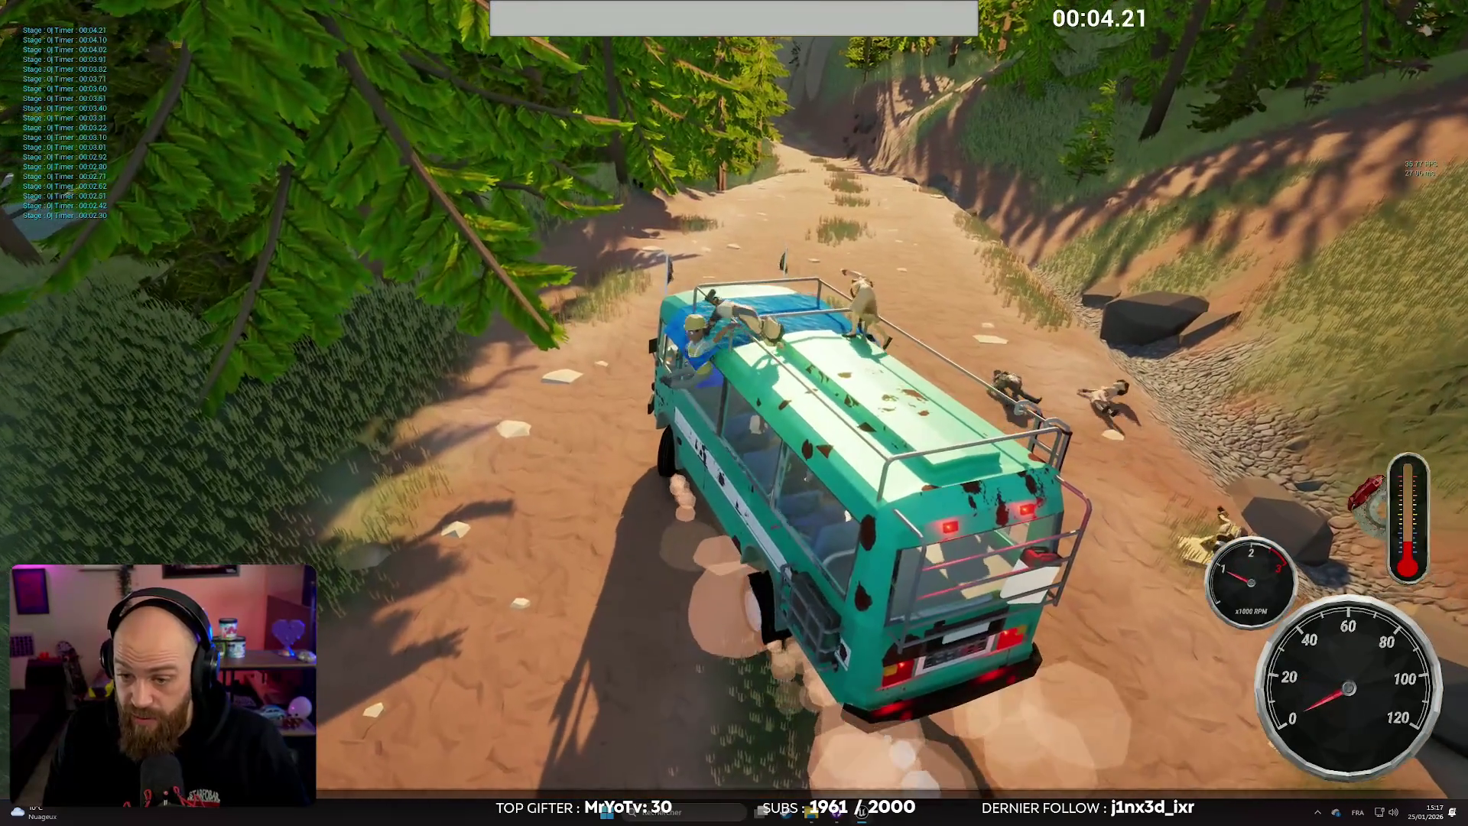
key("d")
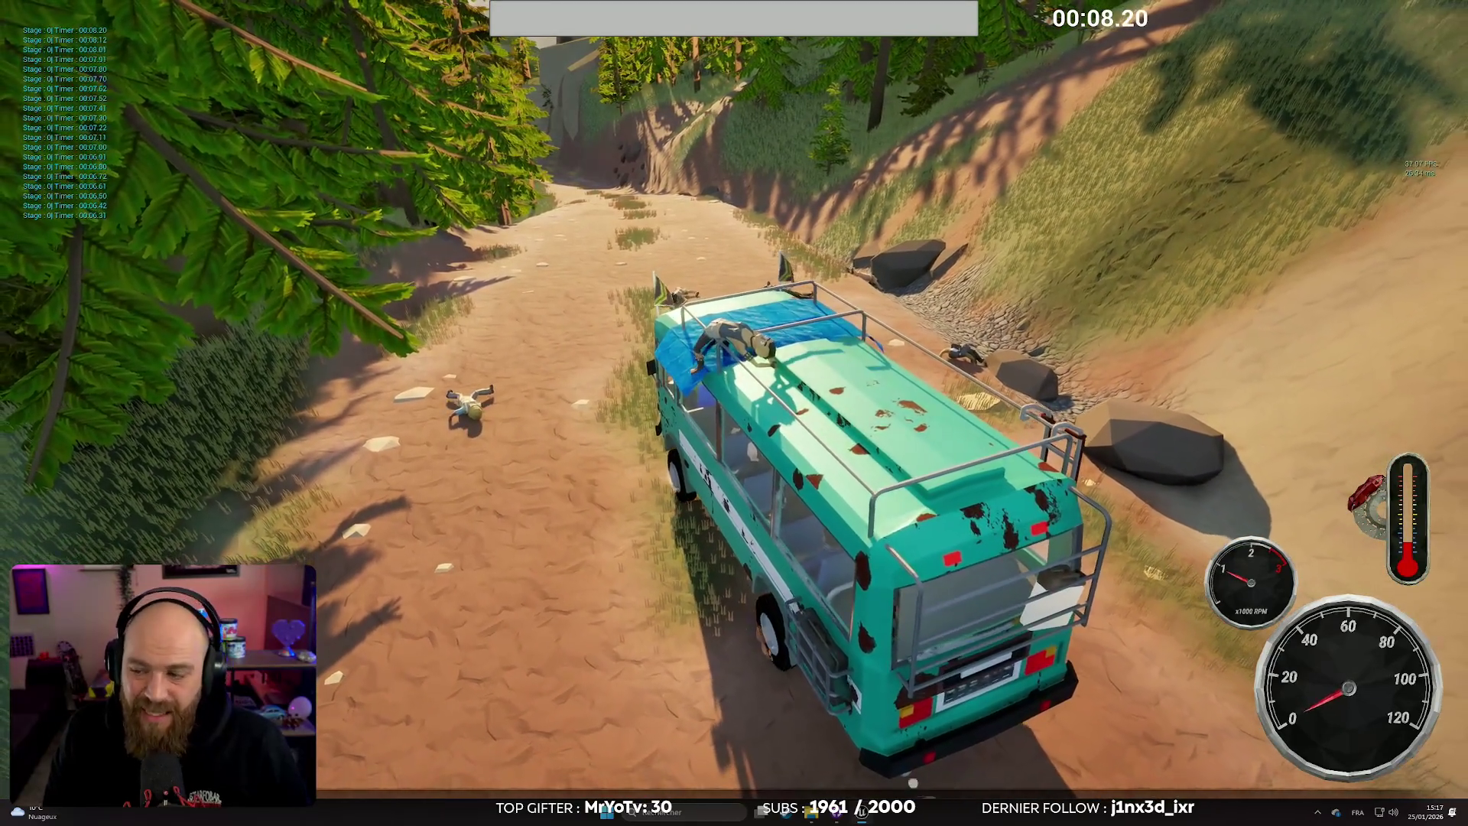
key("Escape")
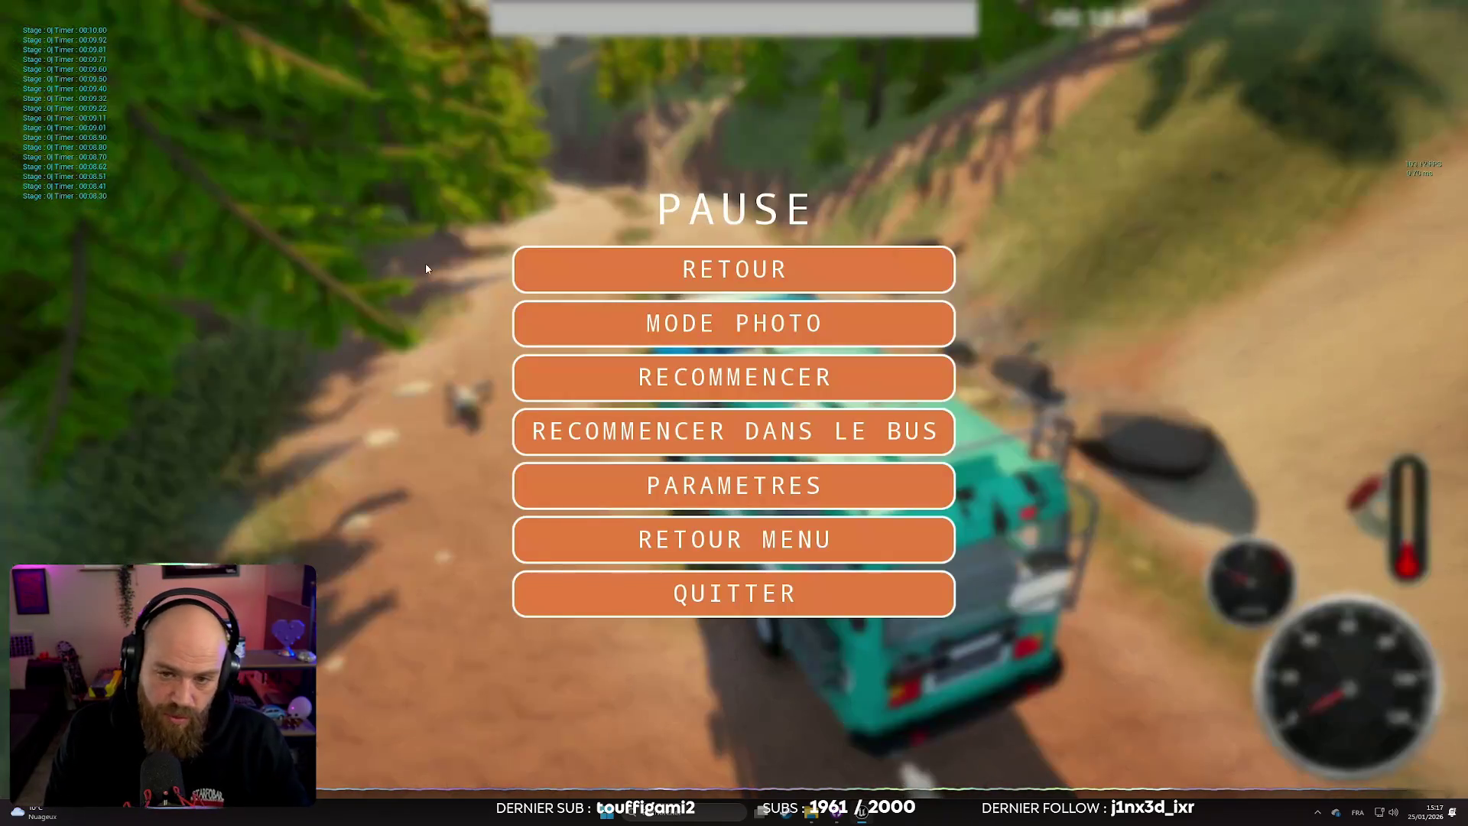
left_click(732, 434)
Step: Cycle to the chase camera and drive the restarted bus up the dirt road to a boulder
key("c")
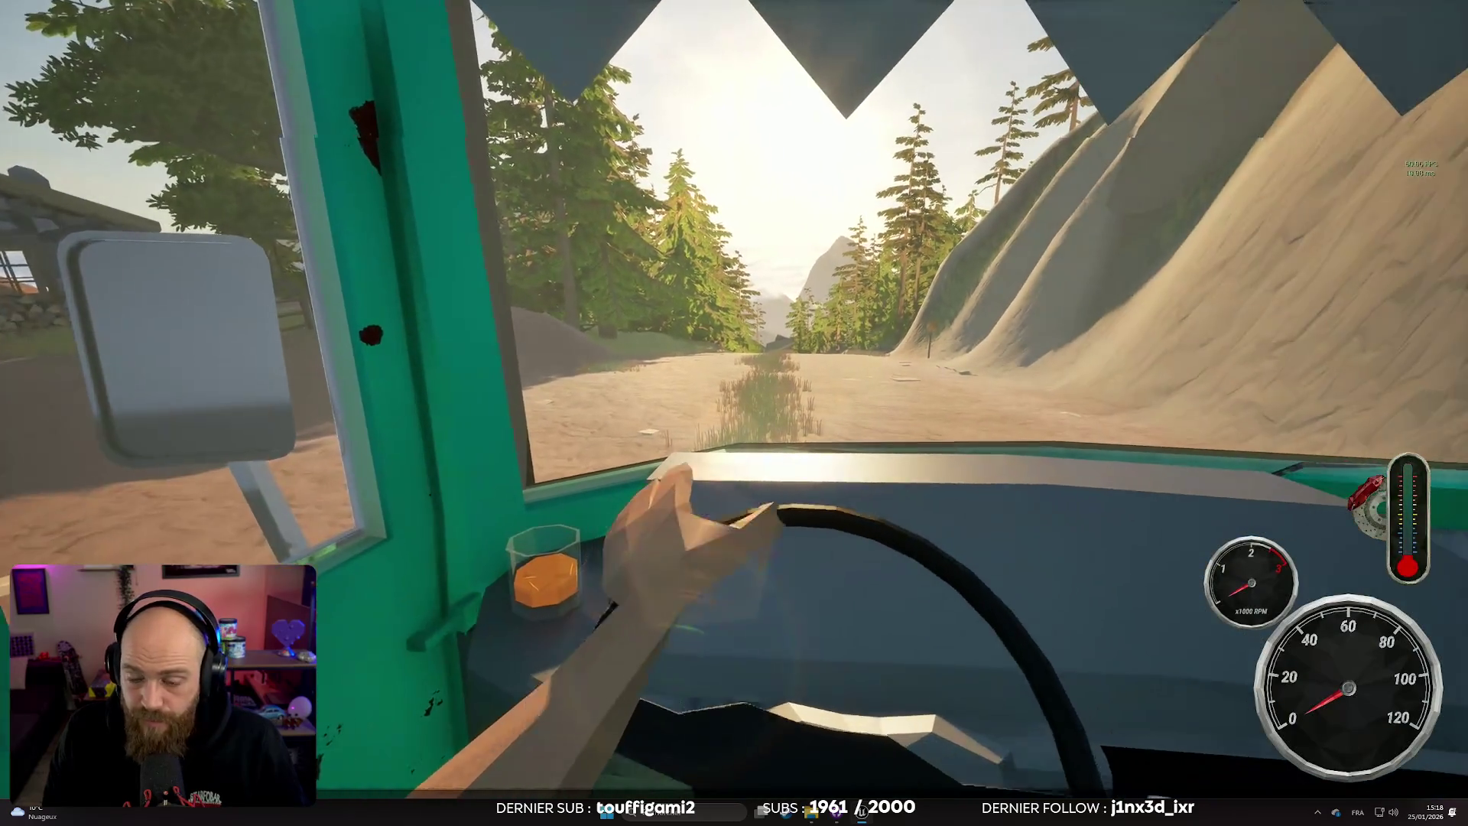
key("c")
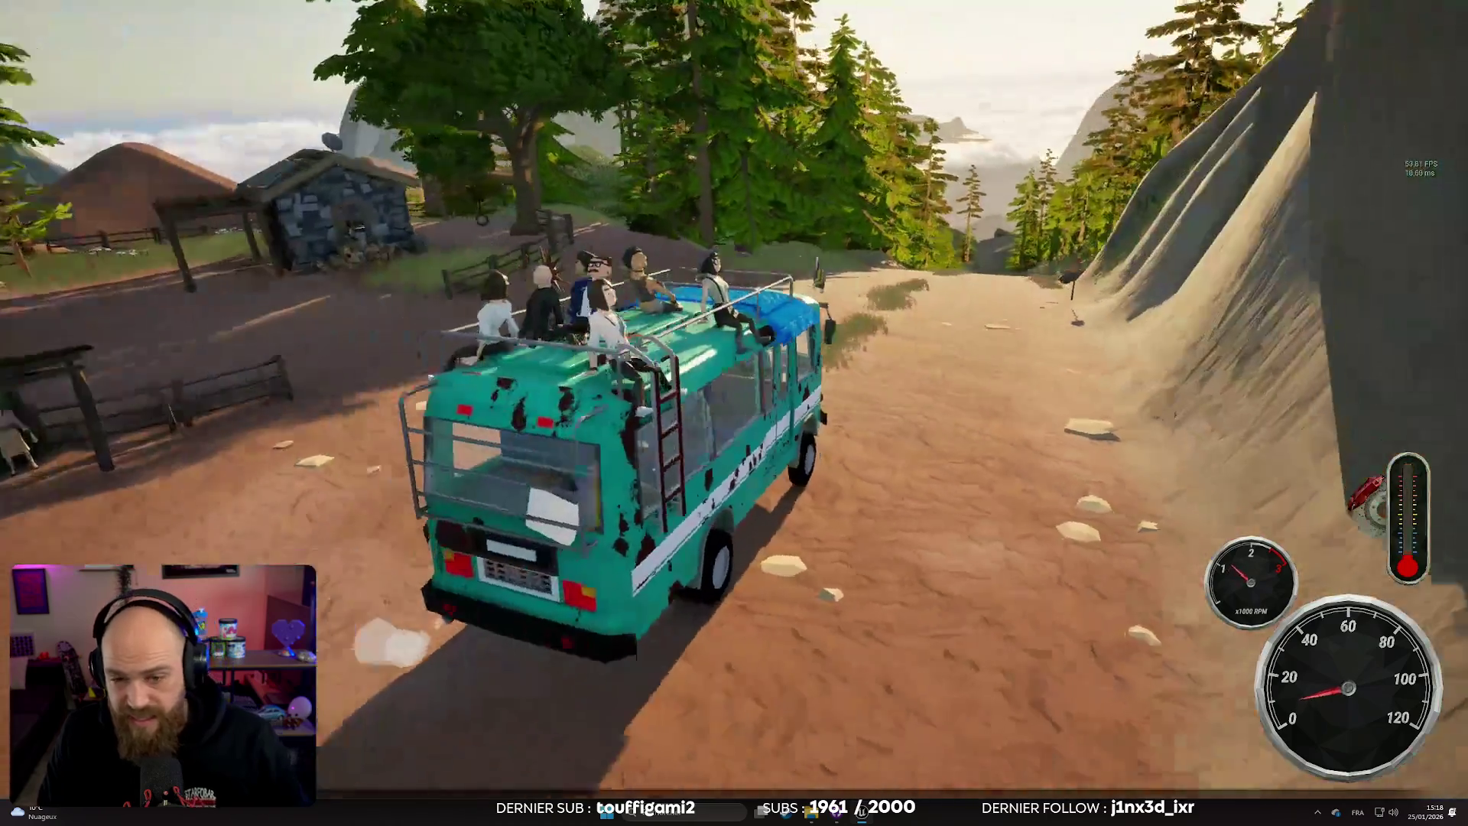
key("w")
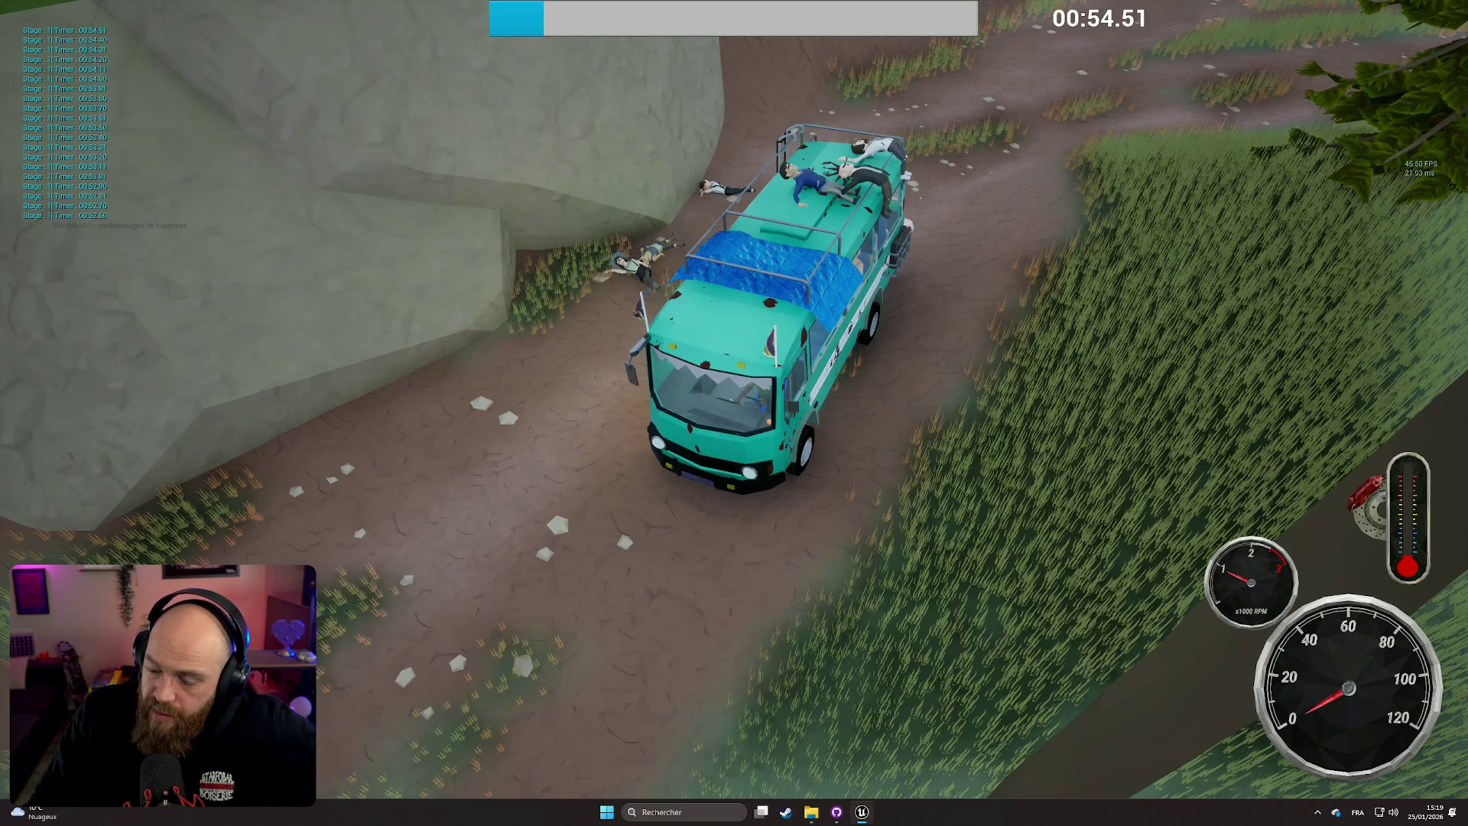
Step: Steer the bus through the camp and up the rock wall until it tips over, then pause
key("w")
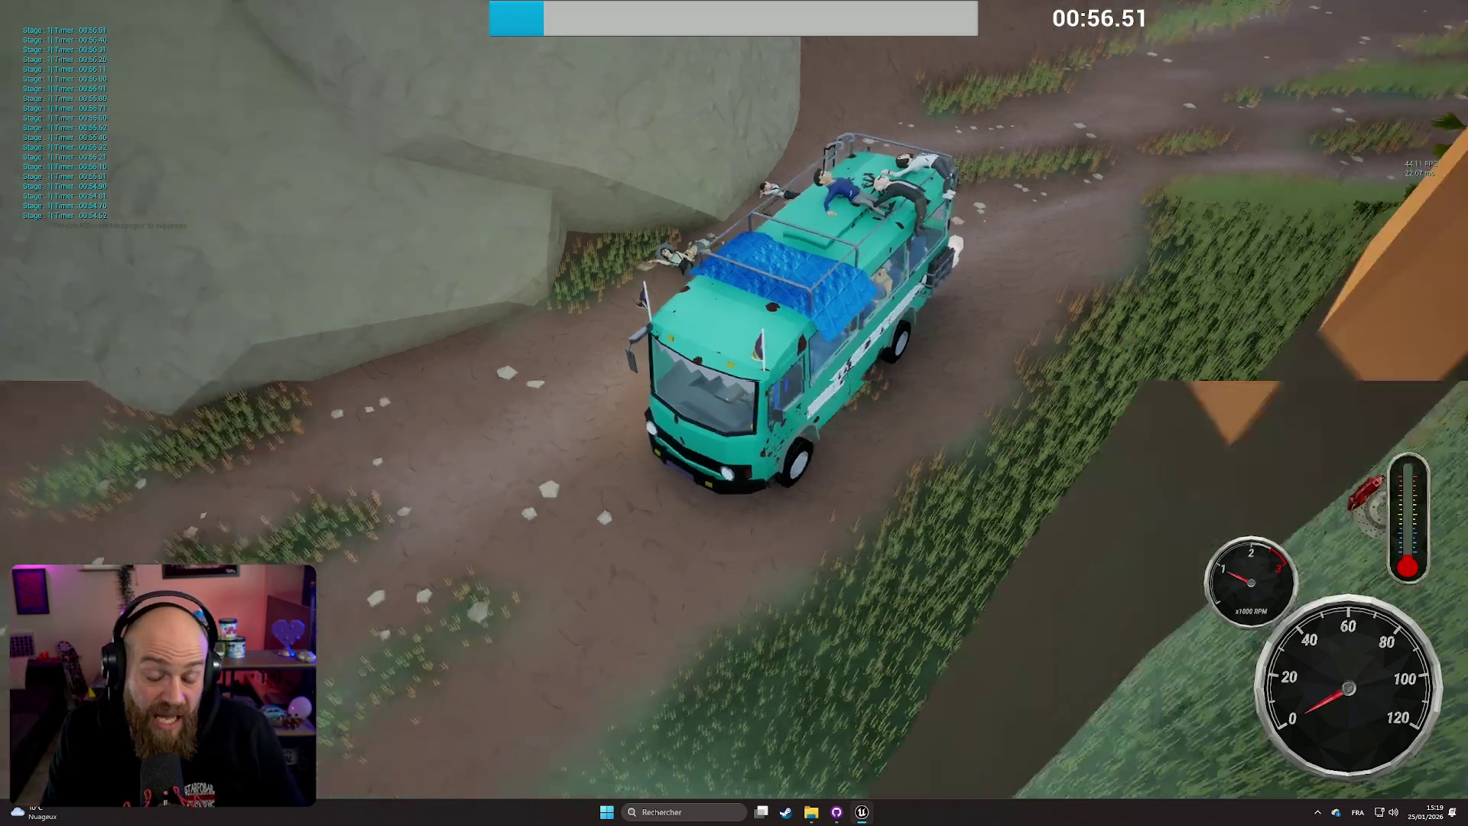
key("d")
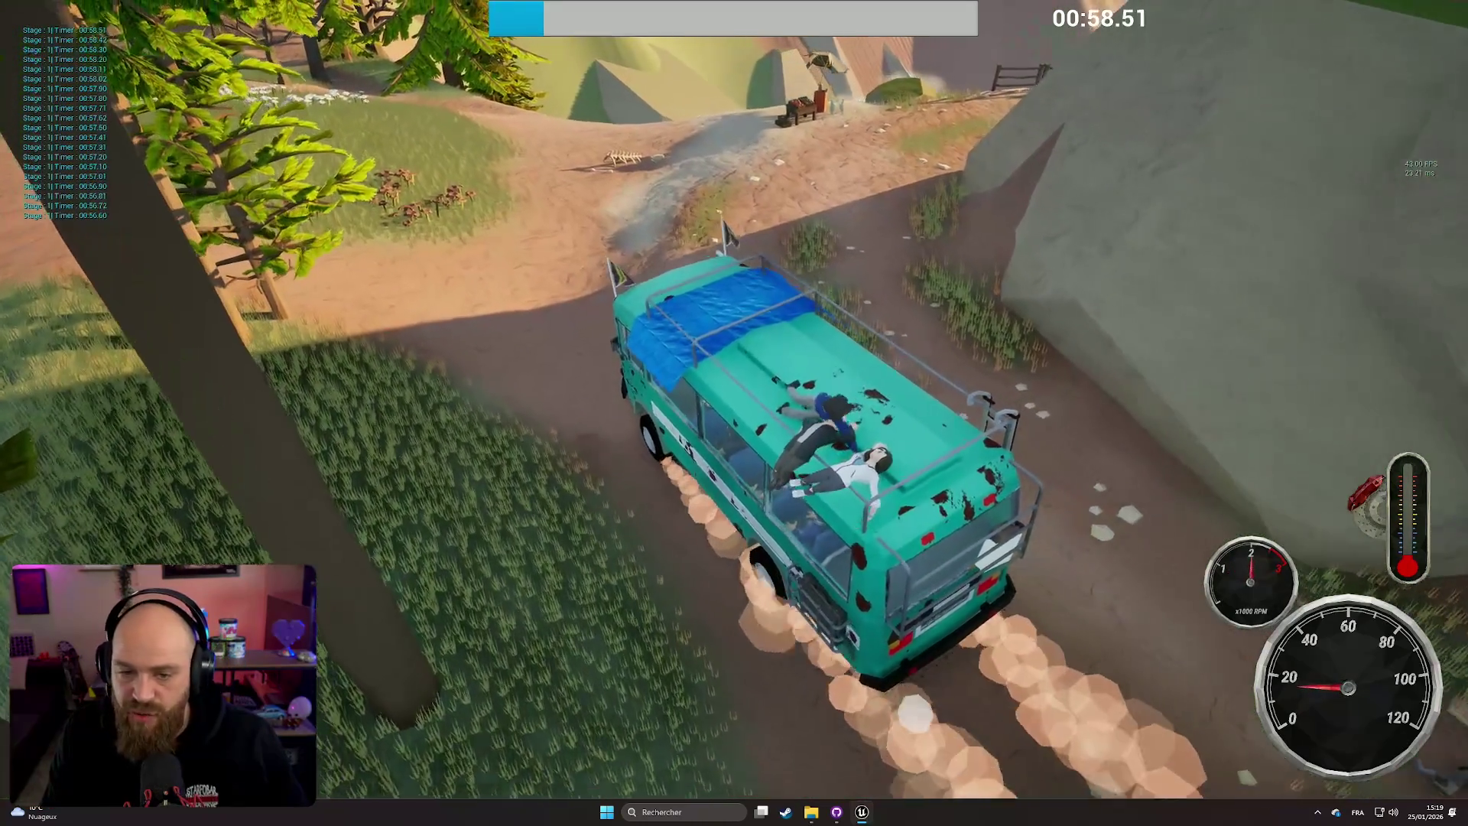
key("a")
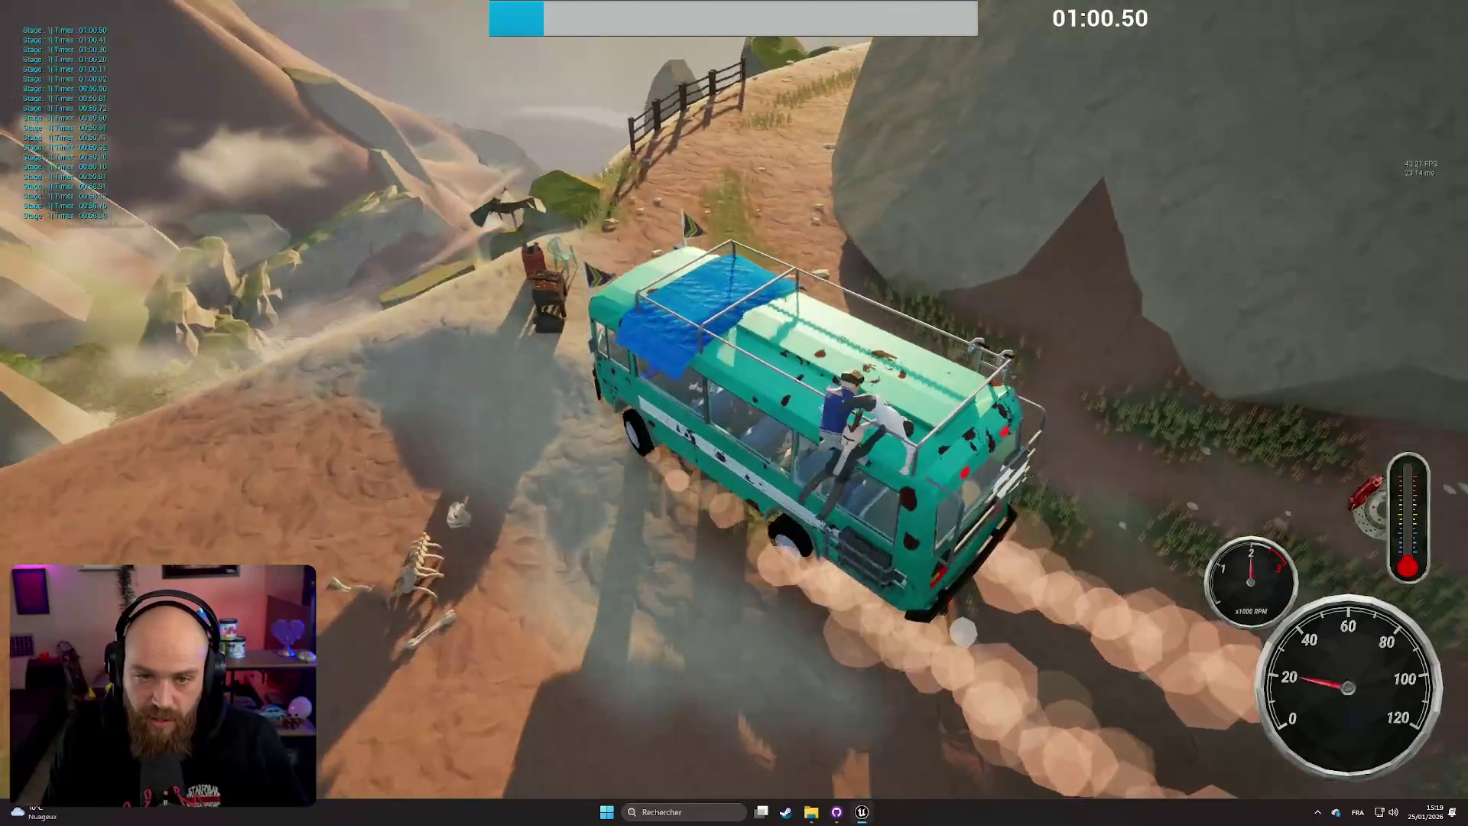
key("a")
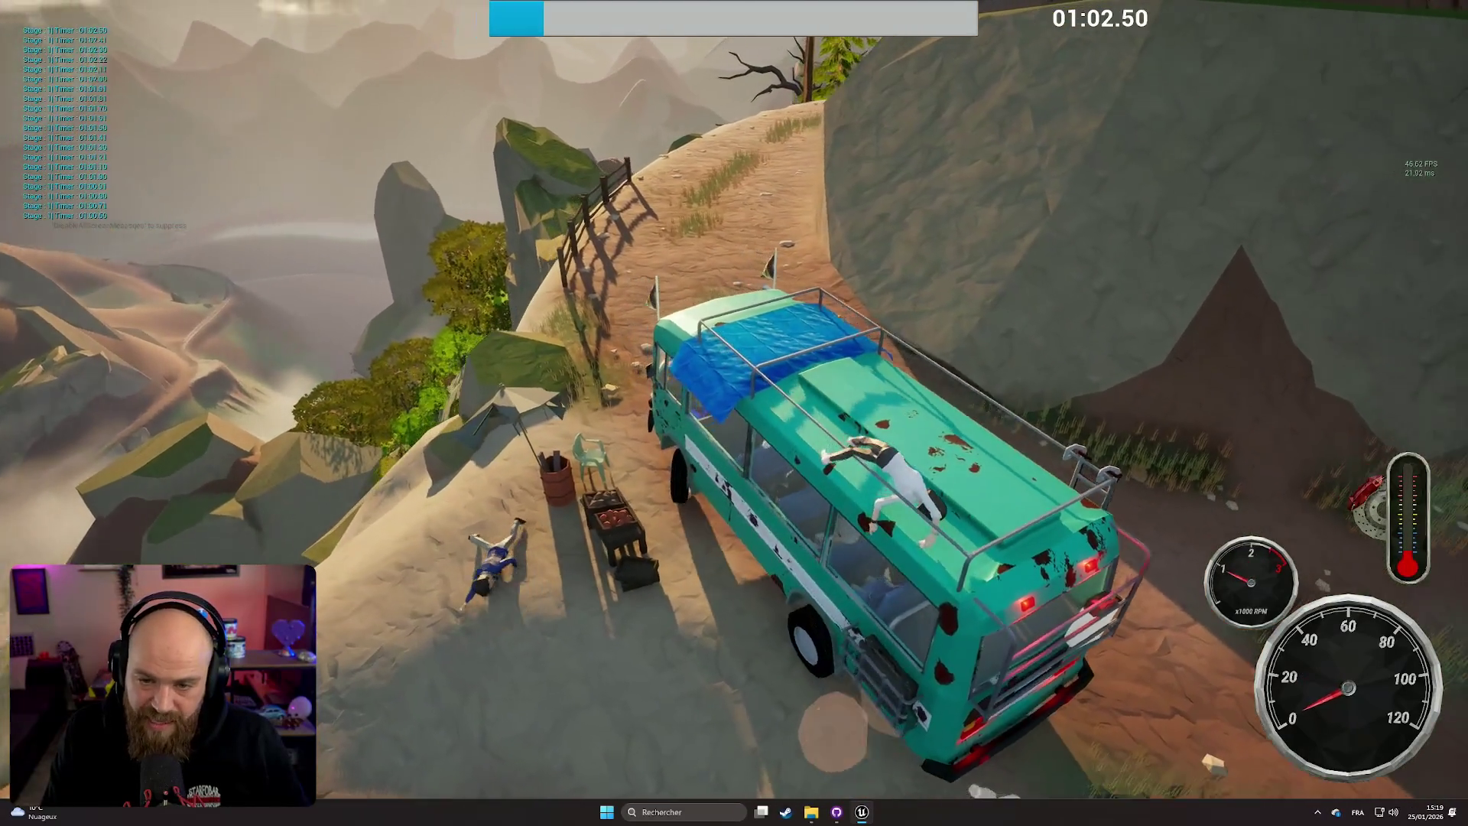
key("a")
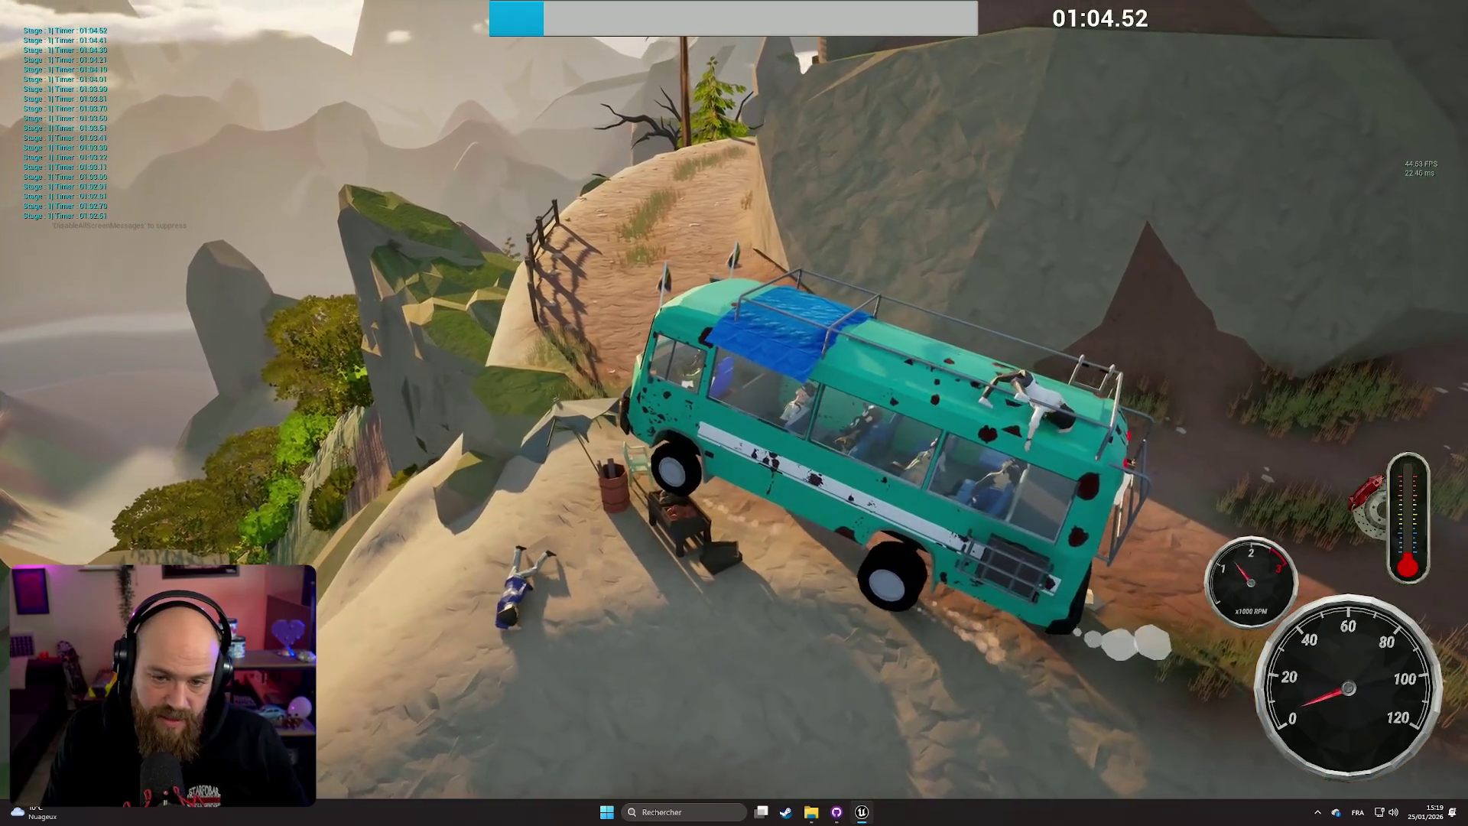
key("a")
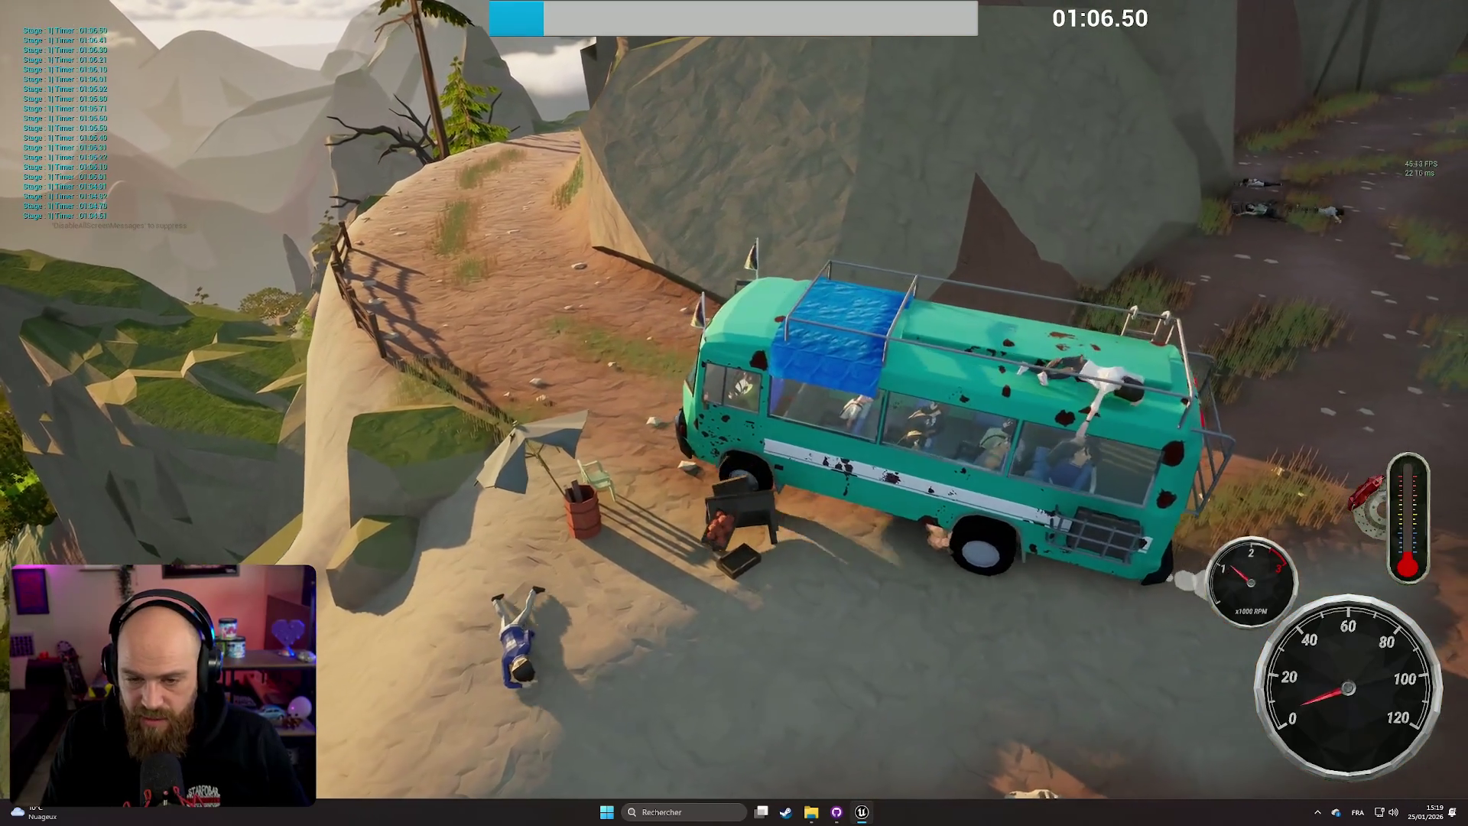
key("w")
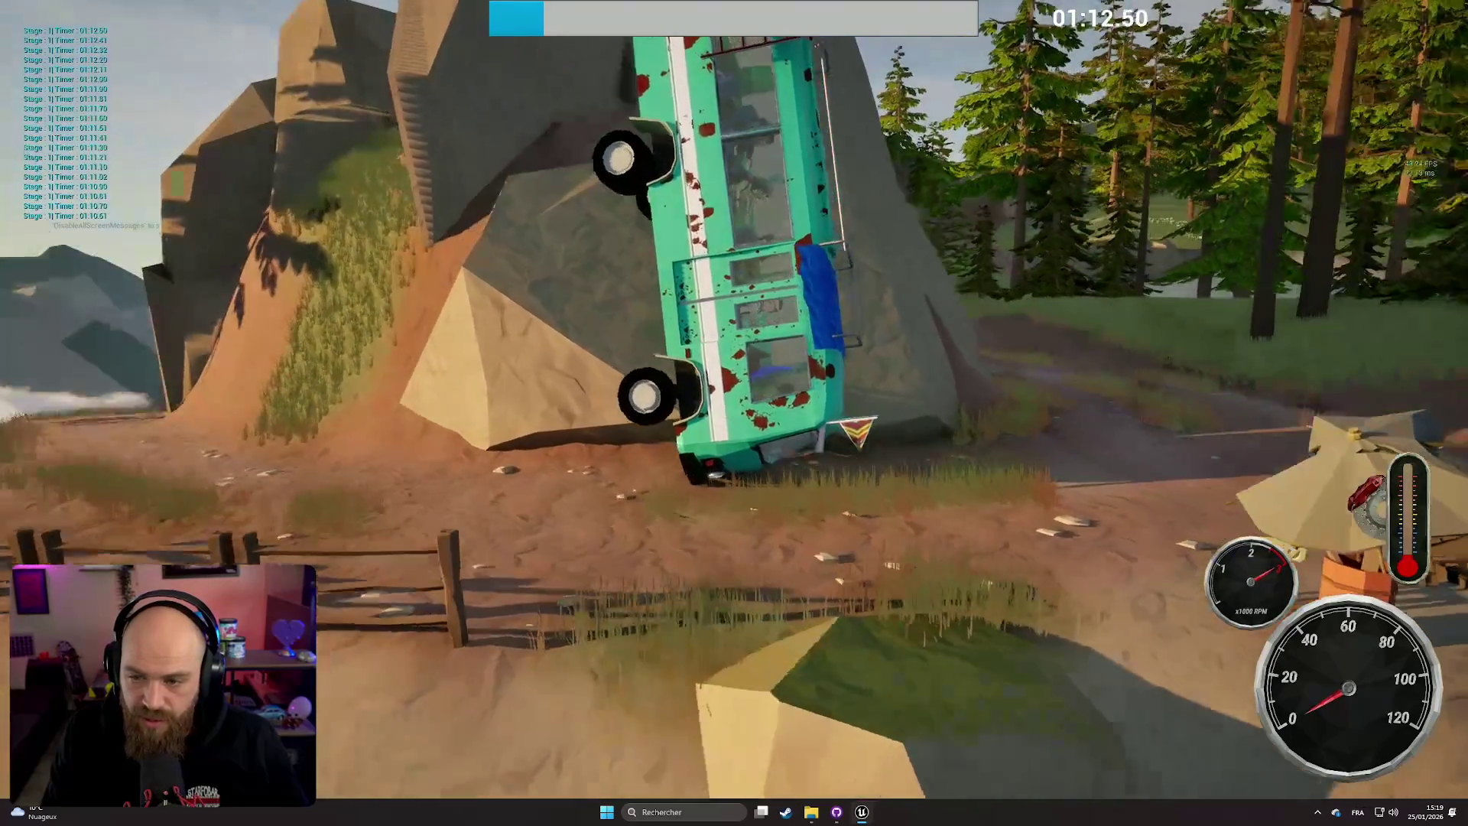
key("Escape")
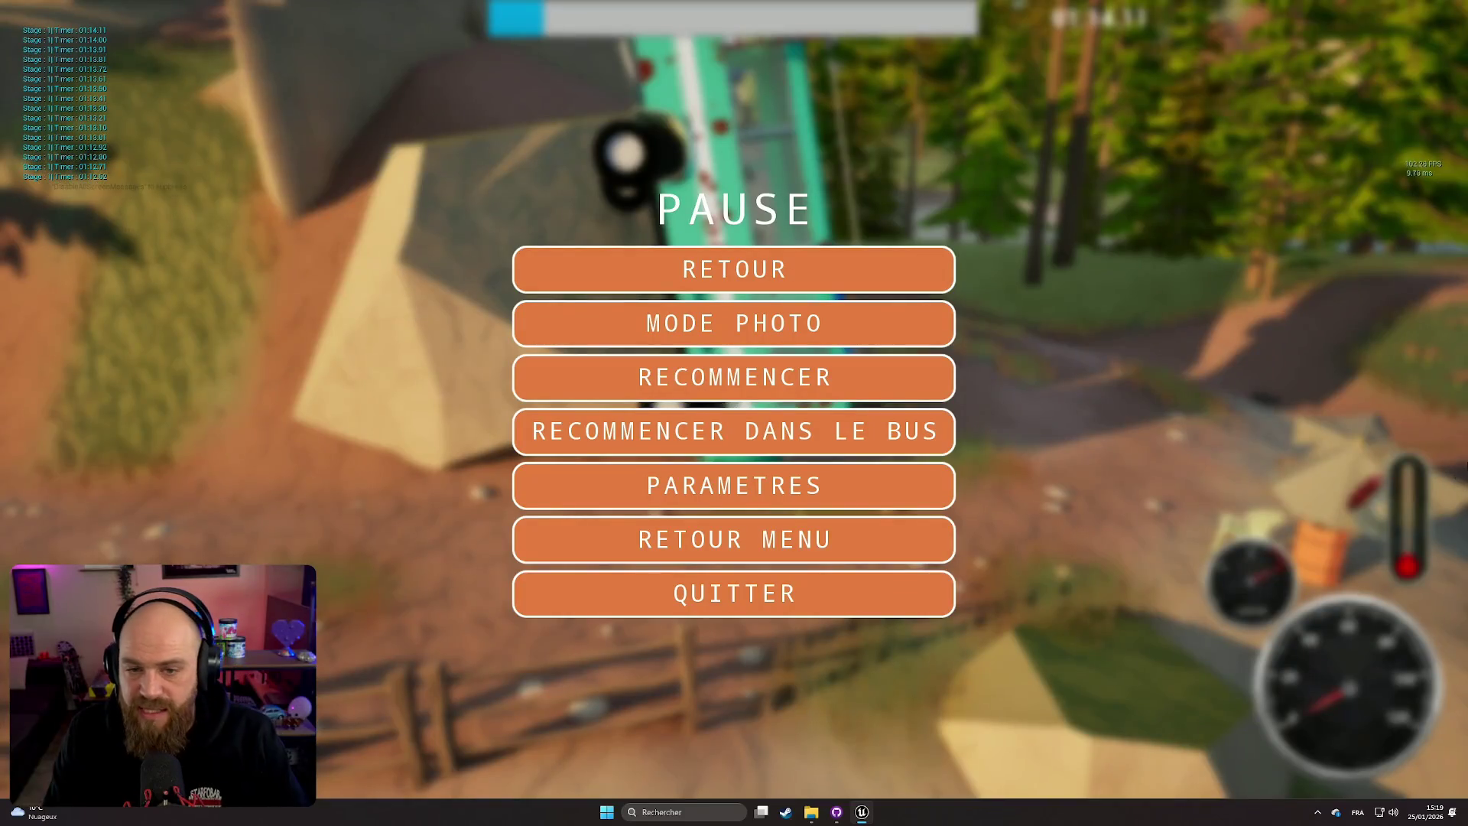
Step: Choose RECOMMENCER DANS LE BUS to reset the upright bus with its passengers aboard
left_click(784, 431)
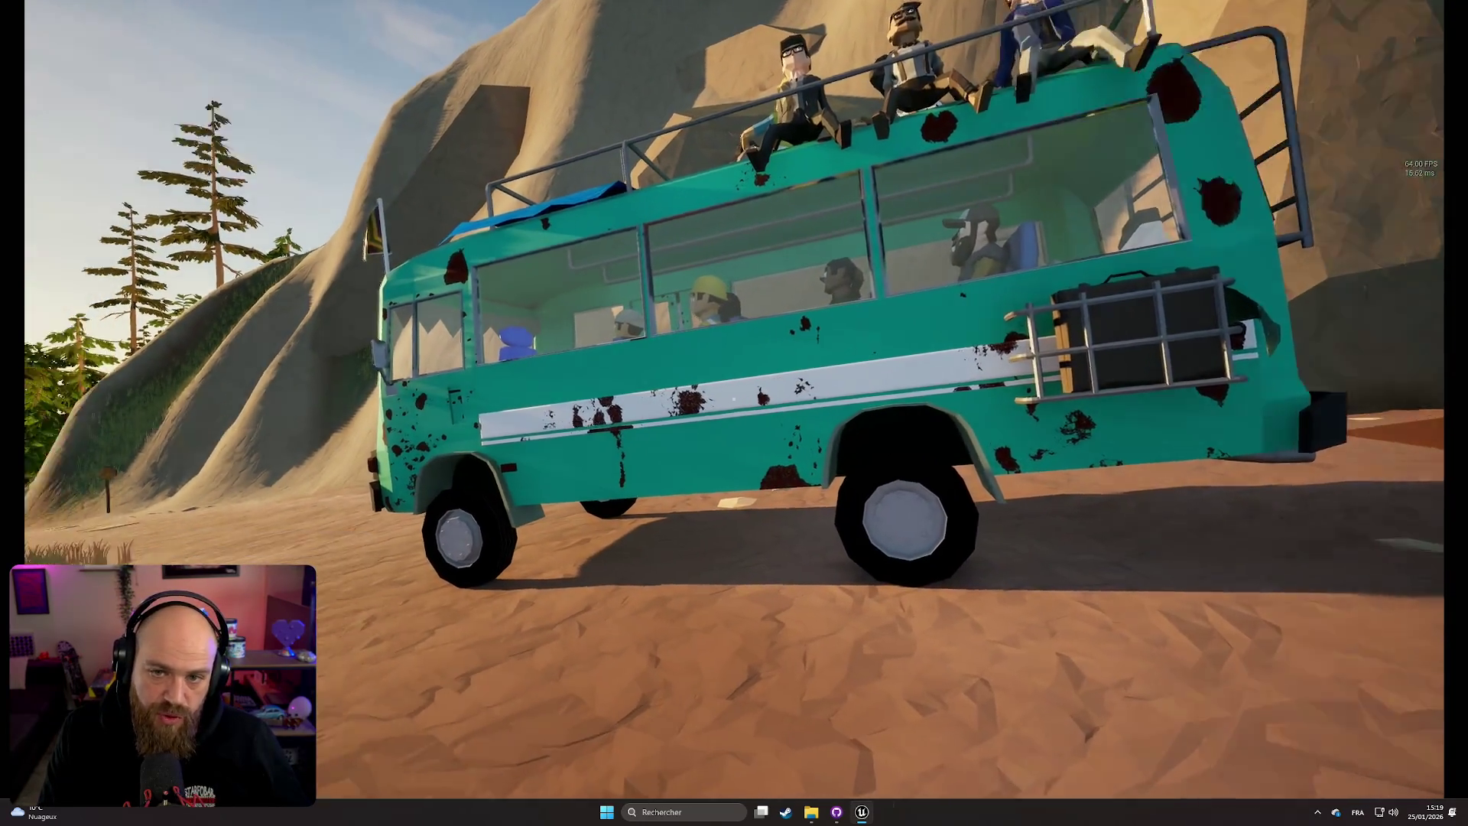
Step: Open the bus's front door, sit in the driver's seat and start driving
key("e")
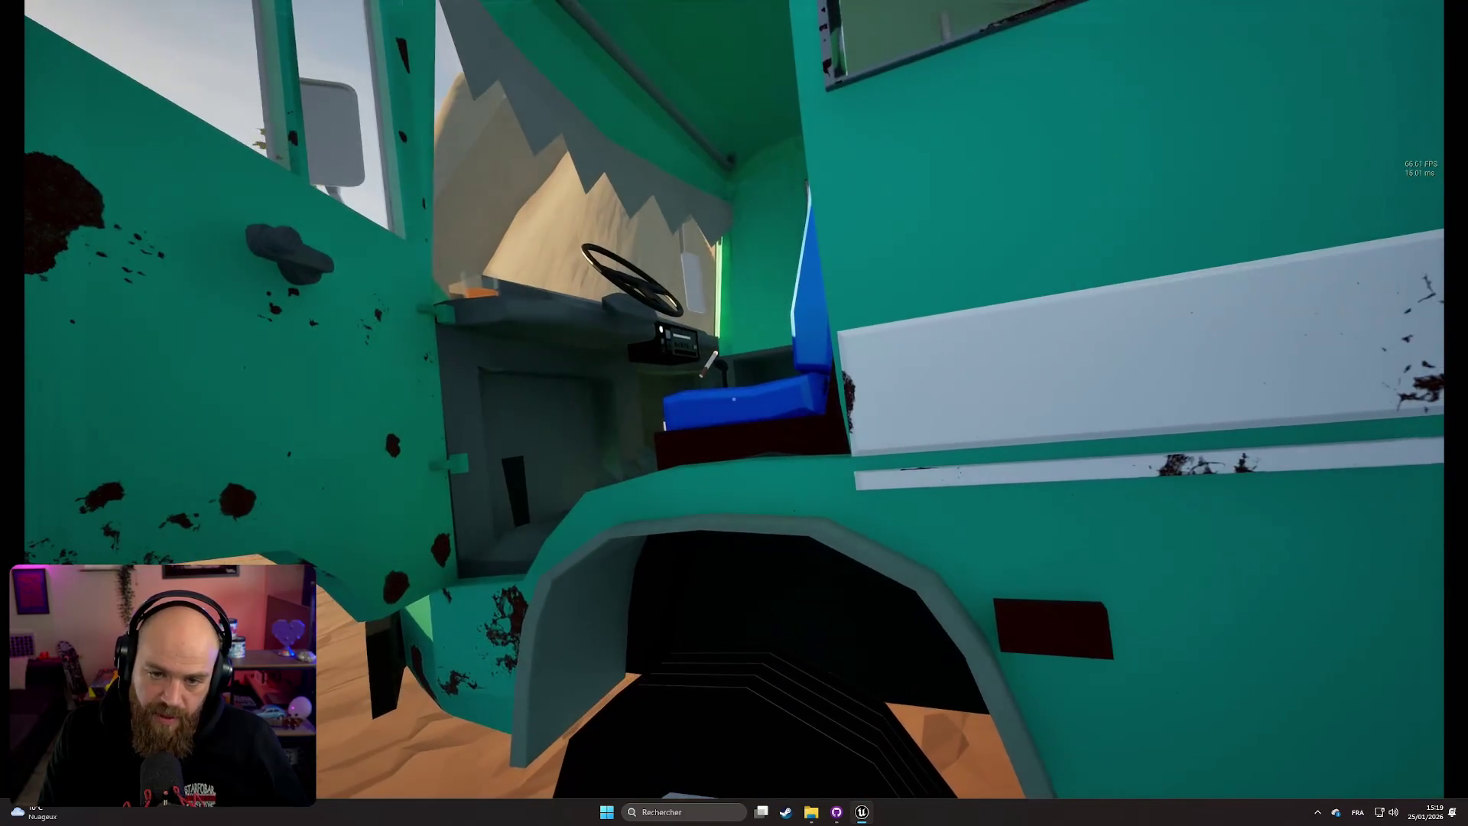
key("e")
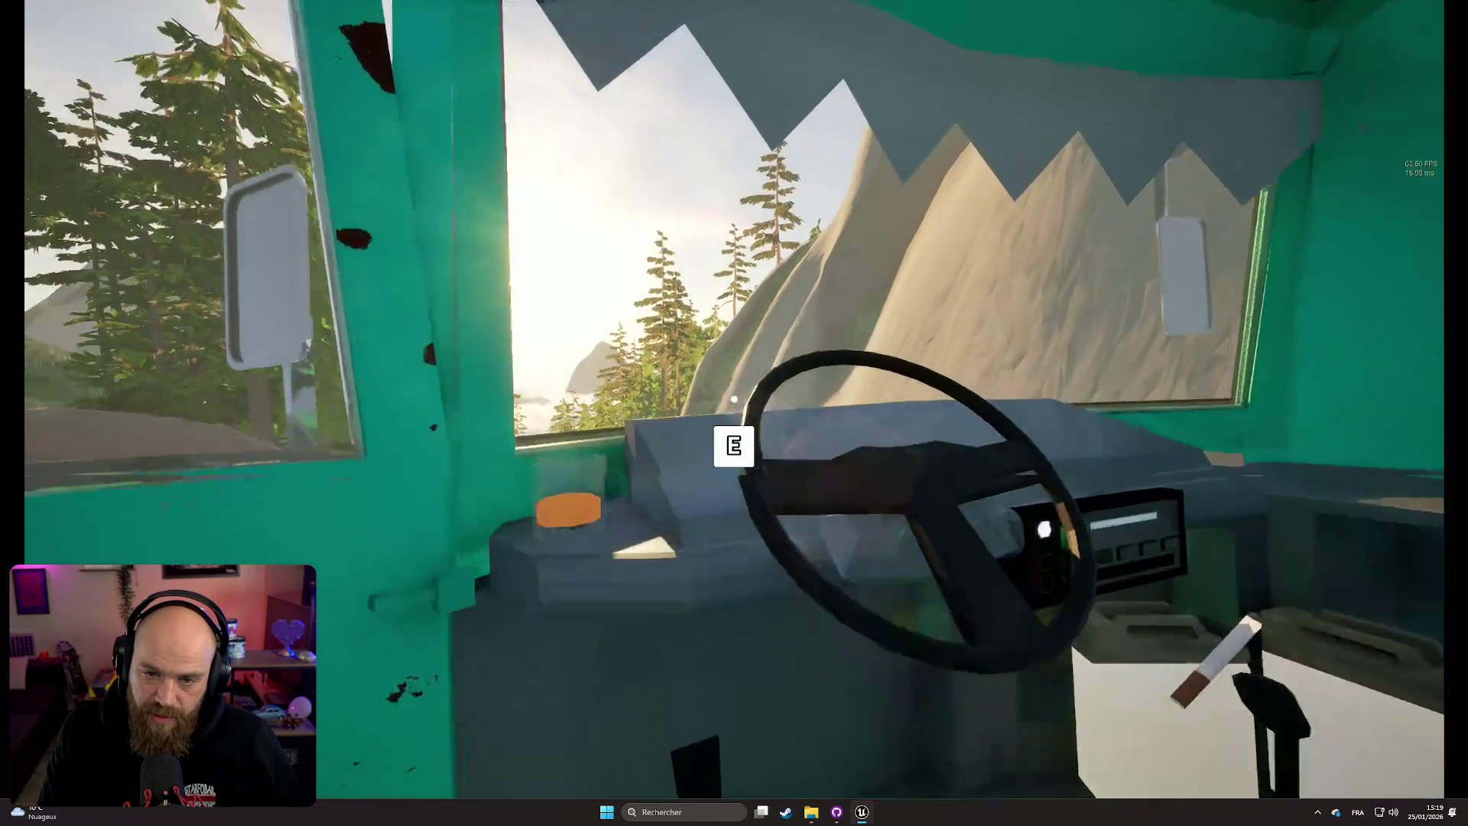
key("e")
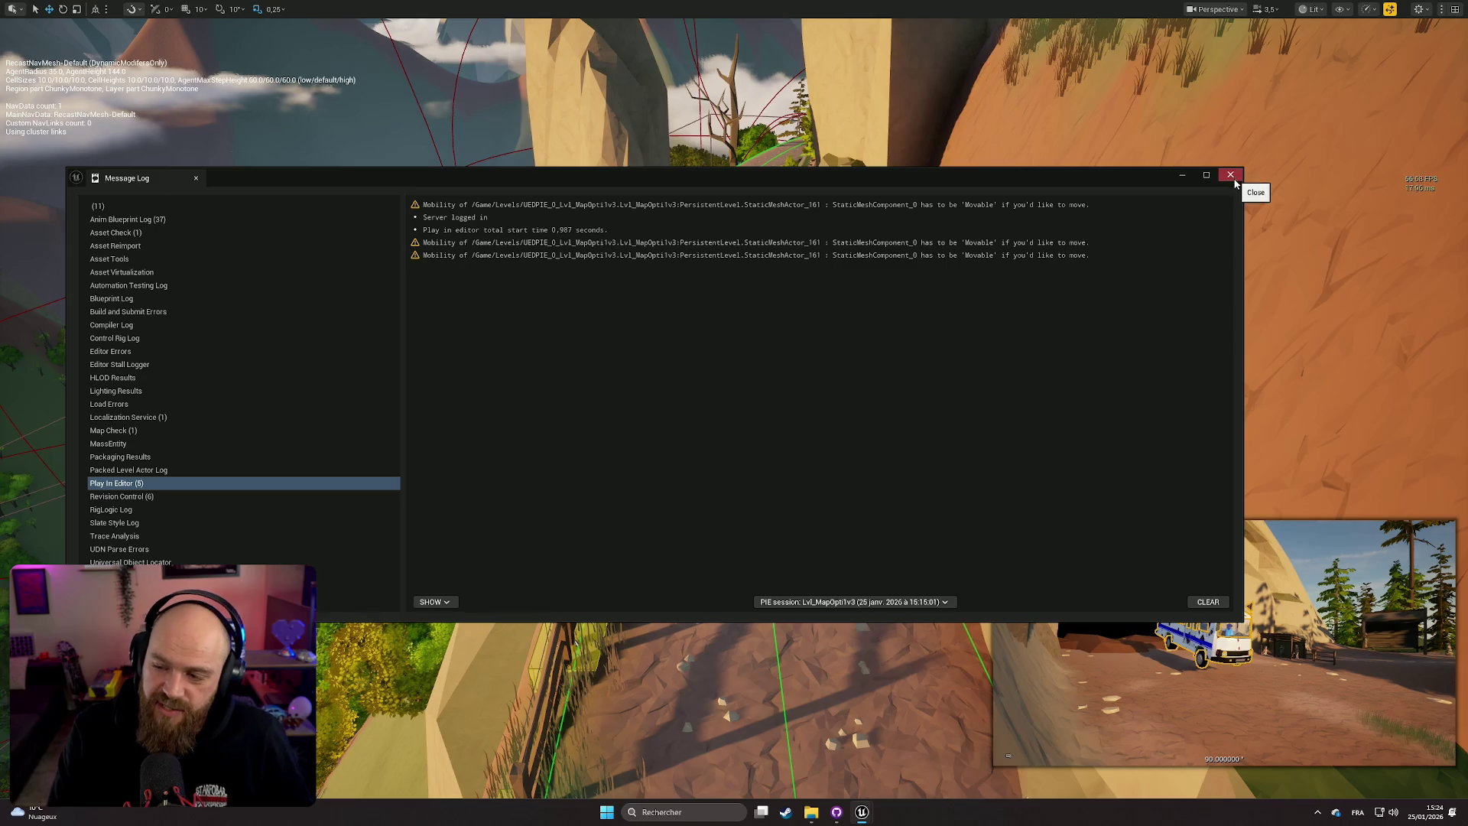
Step: Close the Message Log, frame the bus from above, and restore the full editor layout
left_click_drag(1235, 186, 1237, 192)
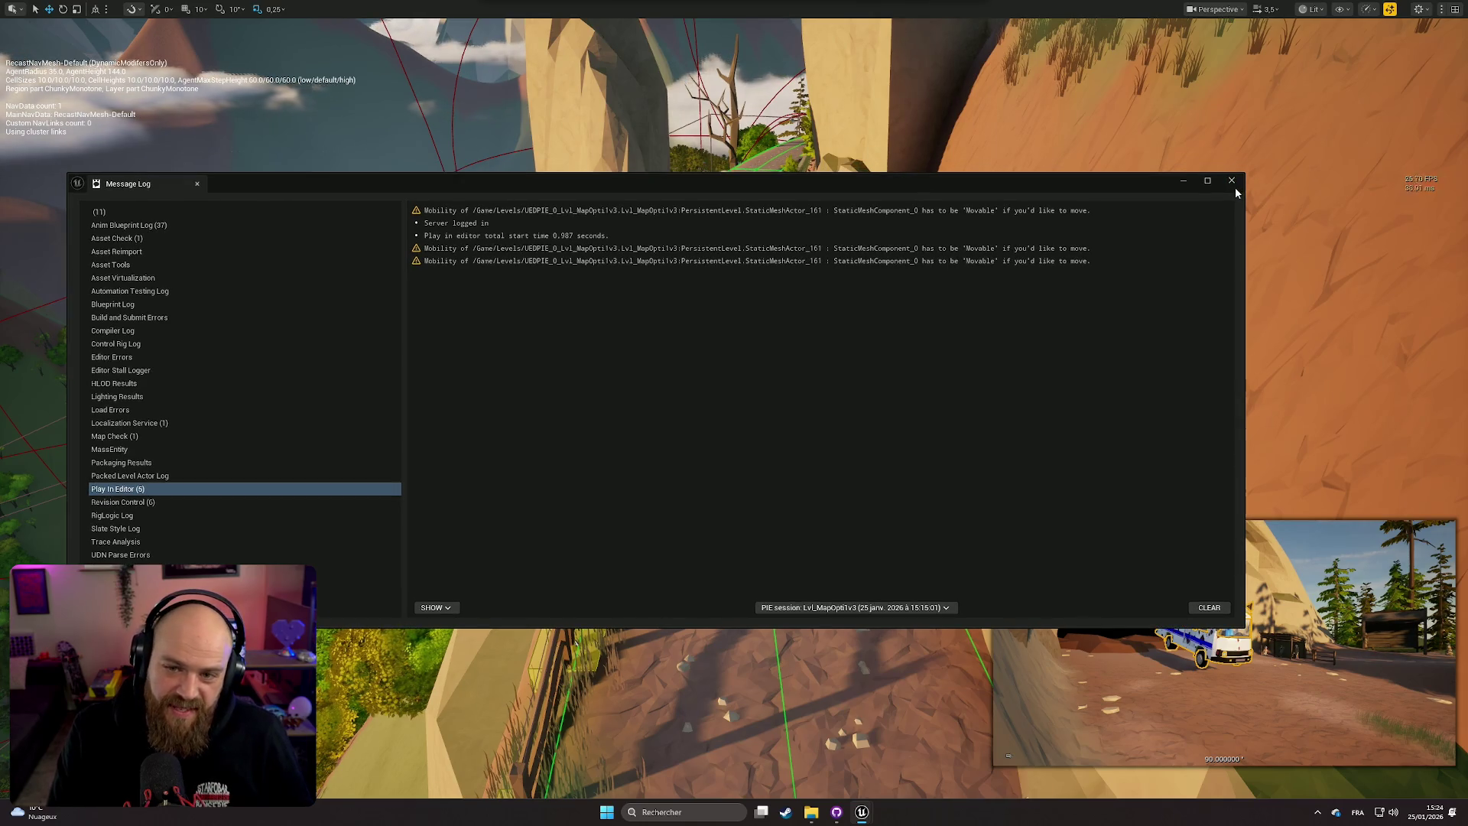
left_click(1233, 181)
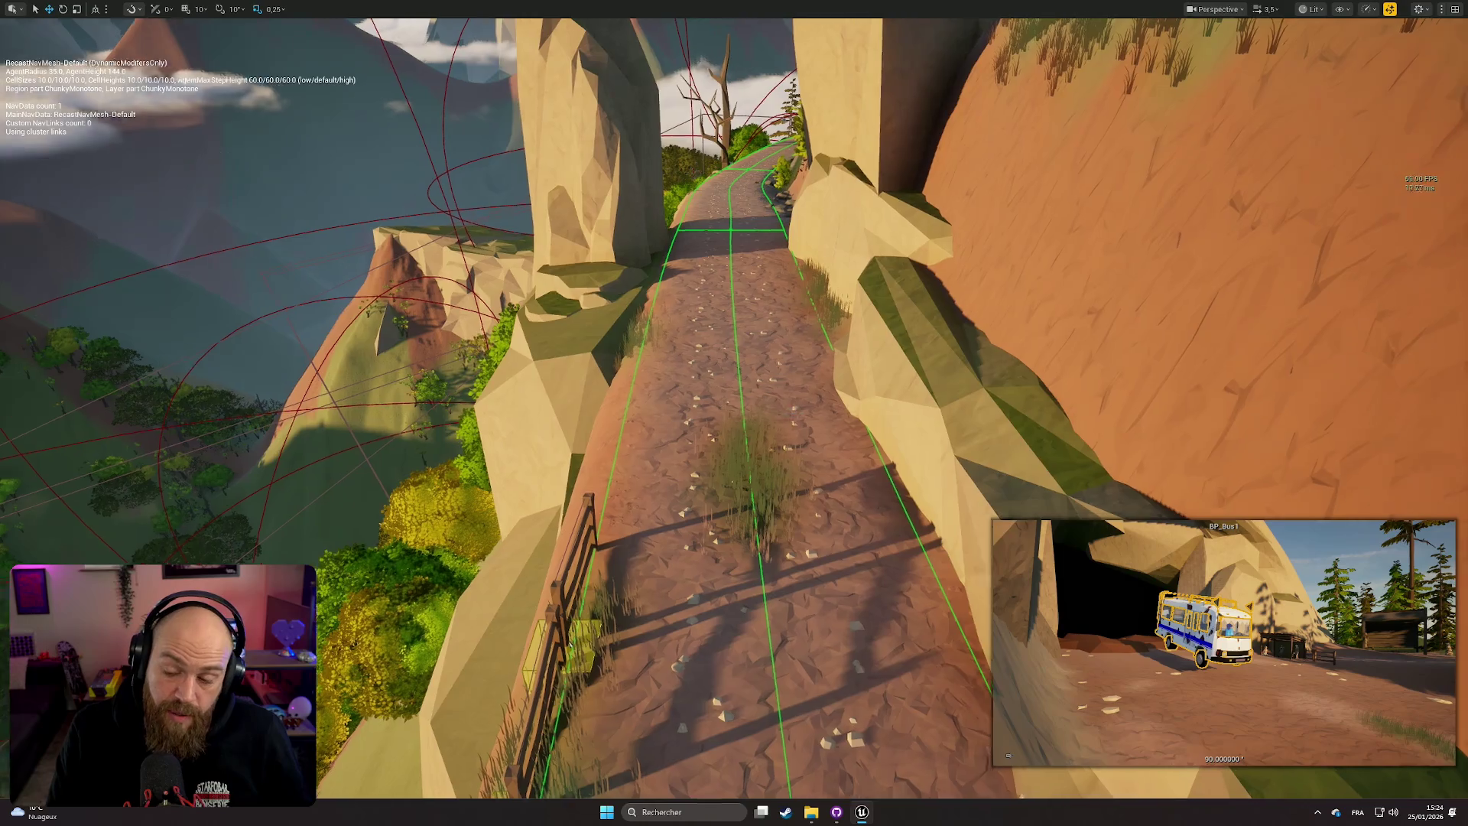
scroll(734, 413, "down", 3)
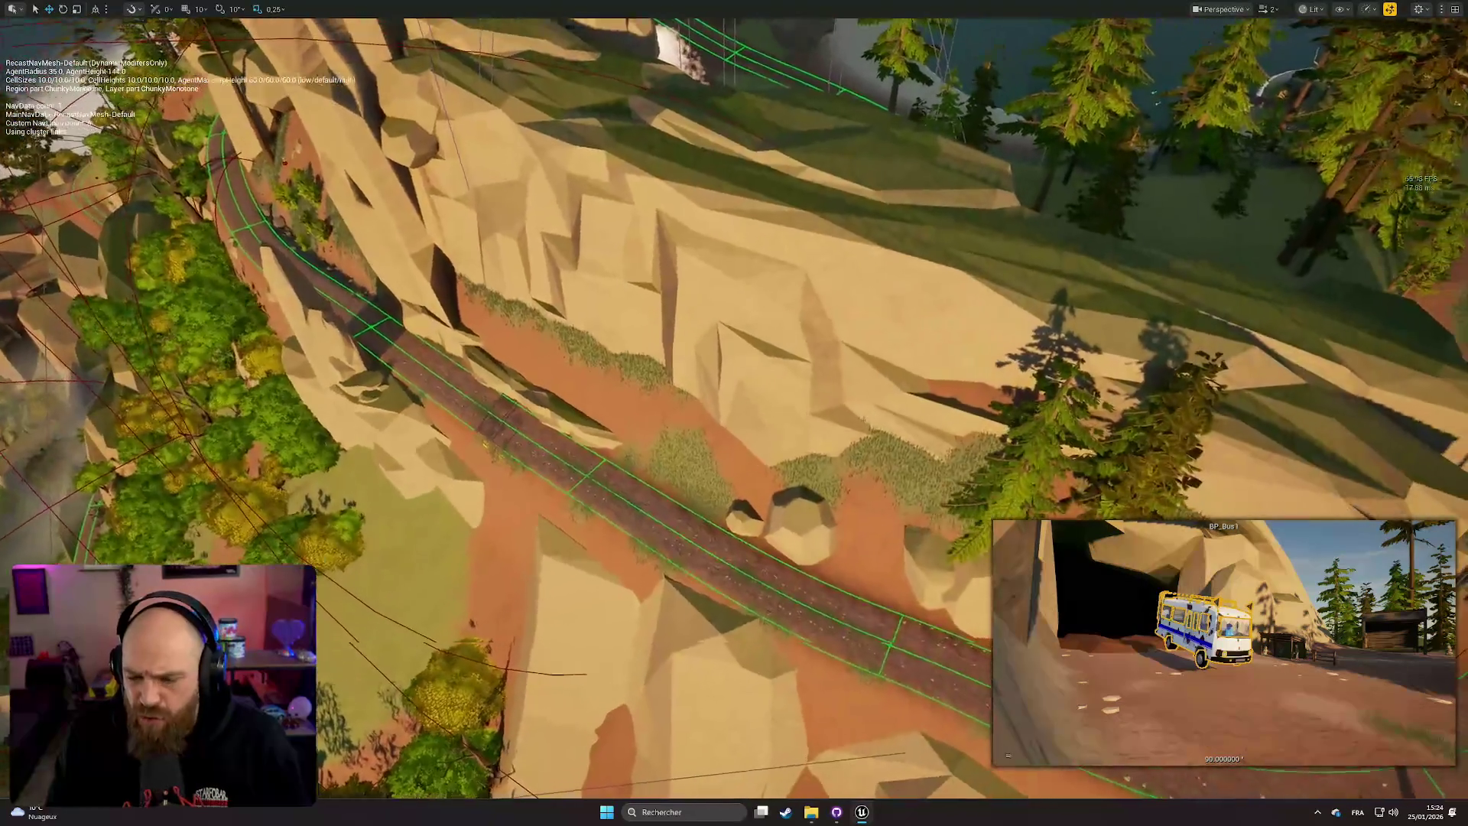
scroll(734, 413, "down", 1)
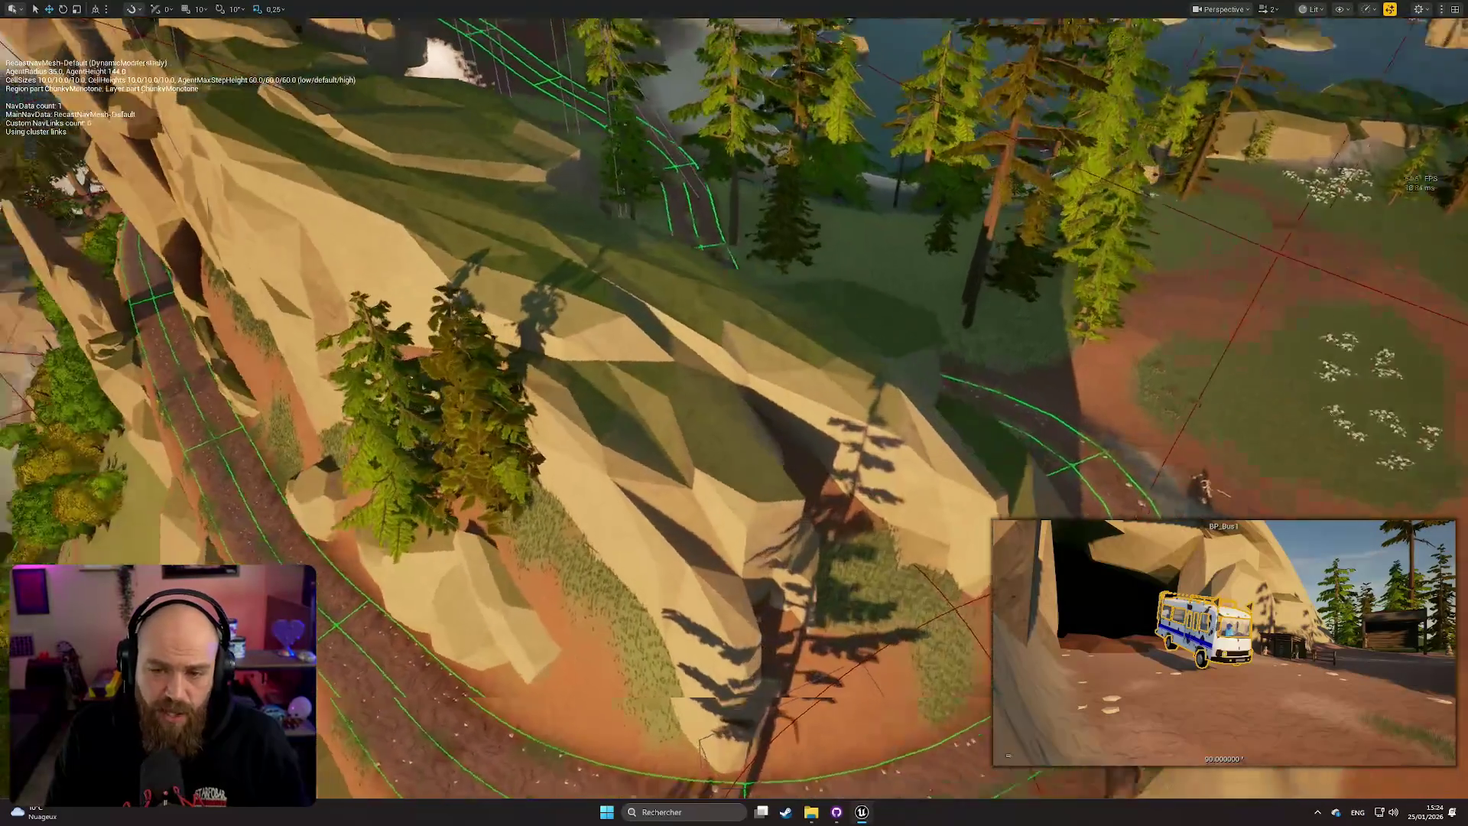
scroll(734, 413, "up", 2)
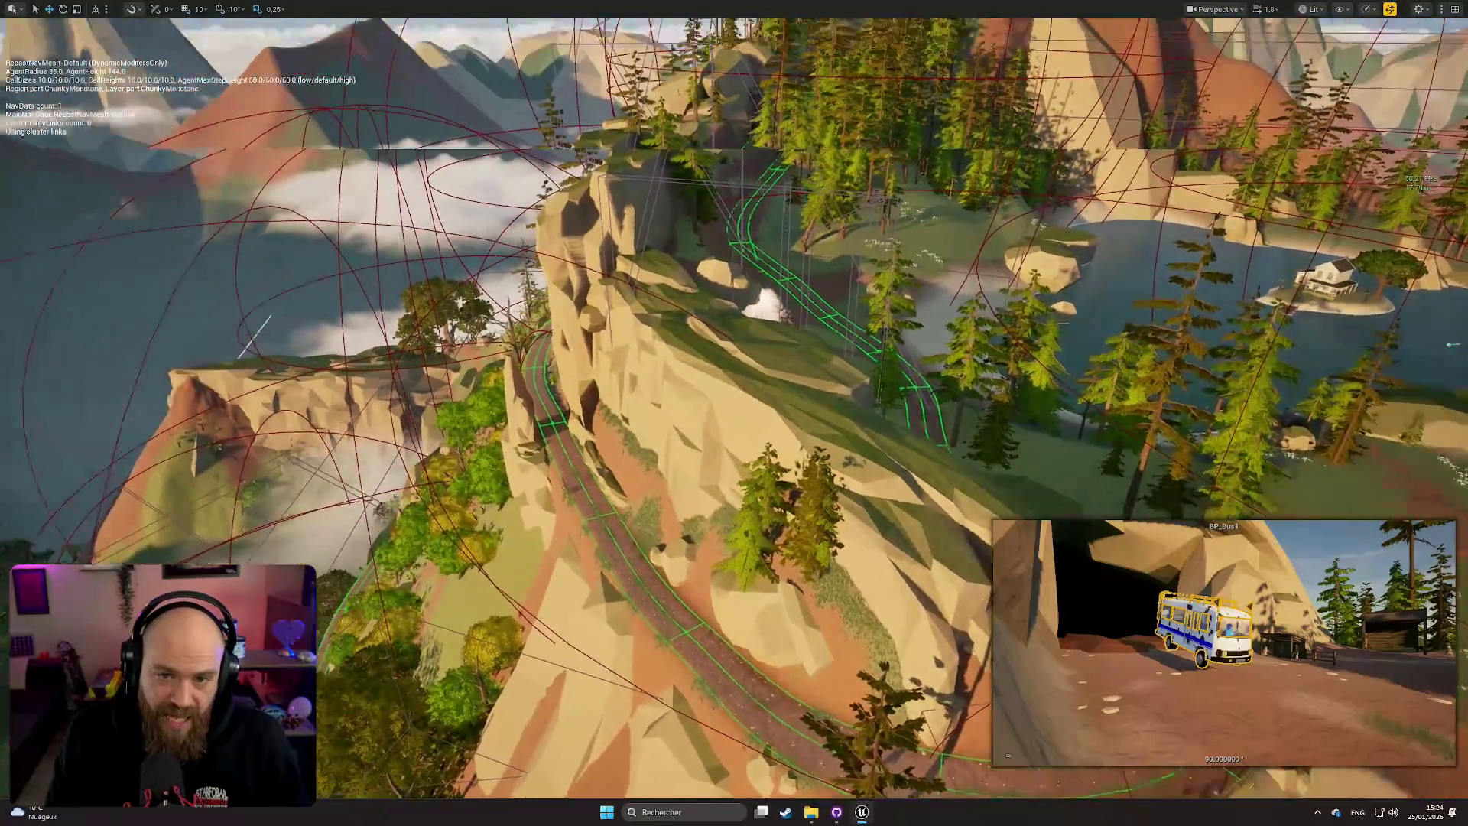
scroll(734, 413, "up", 1)
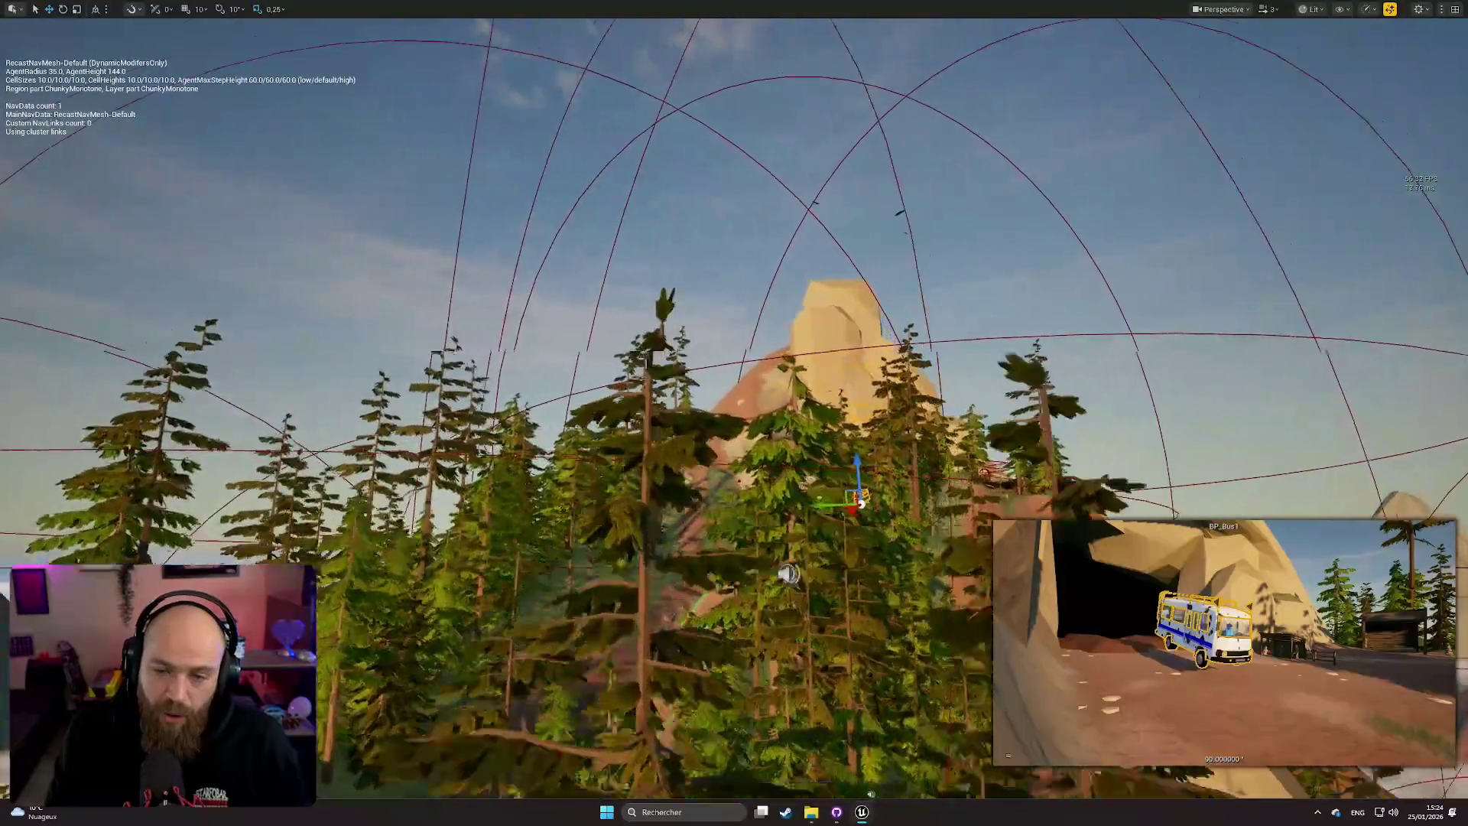
key("f")
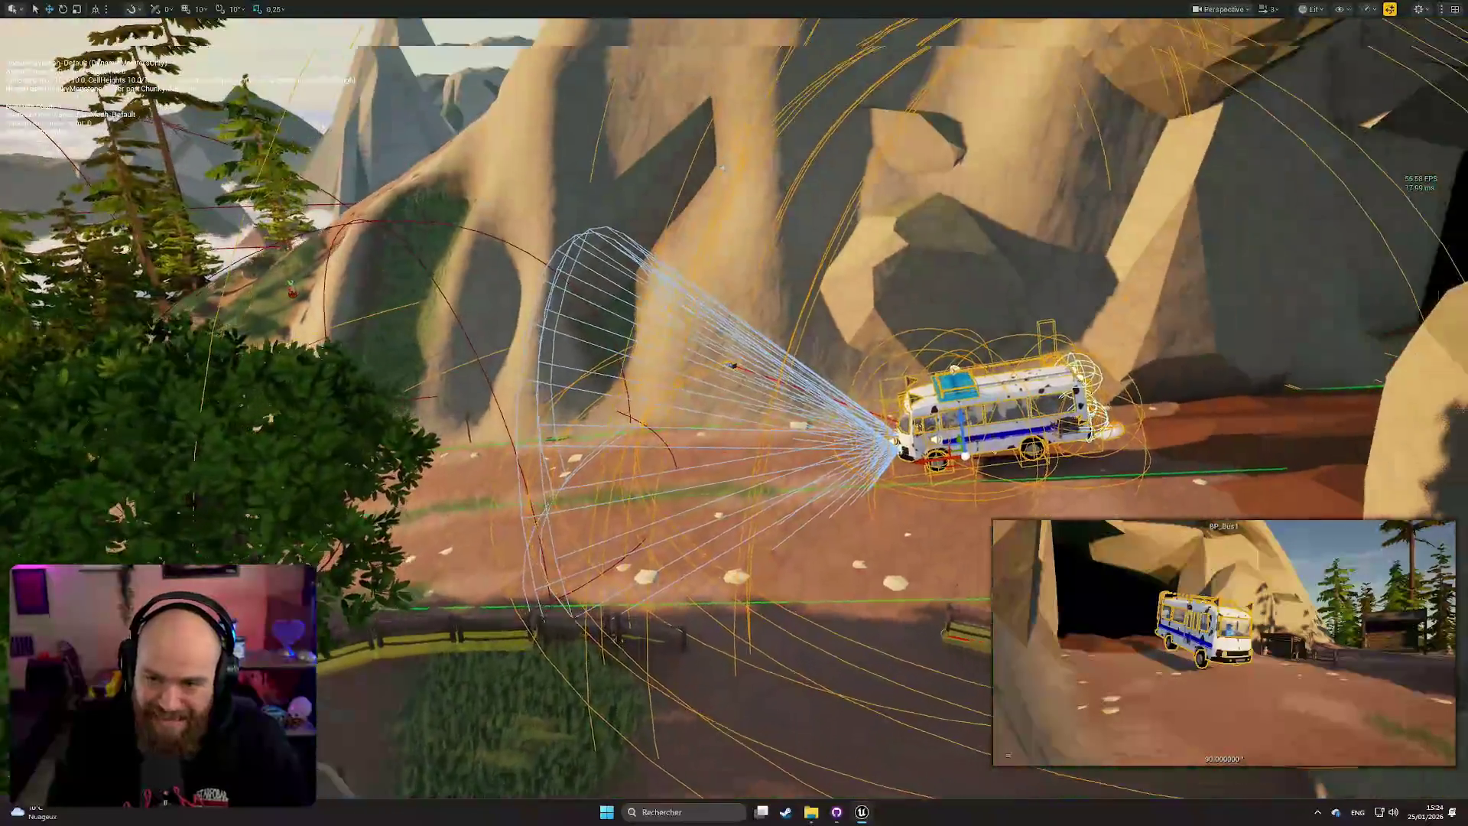
left_click_drag(842, 382, 877, 388)
scroll(876, 389, "down", 2)
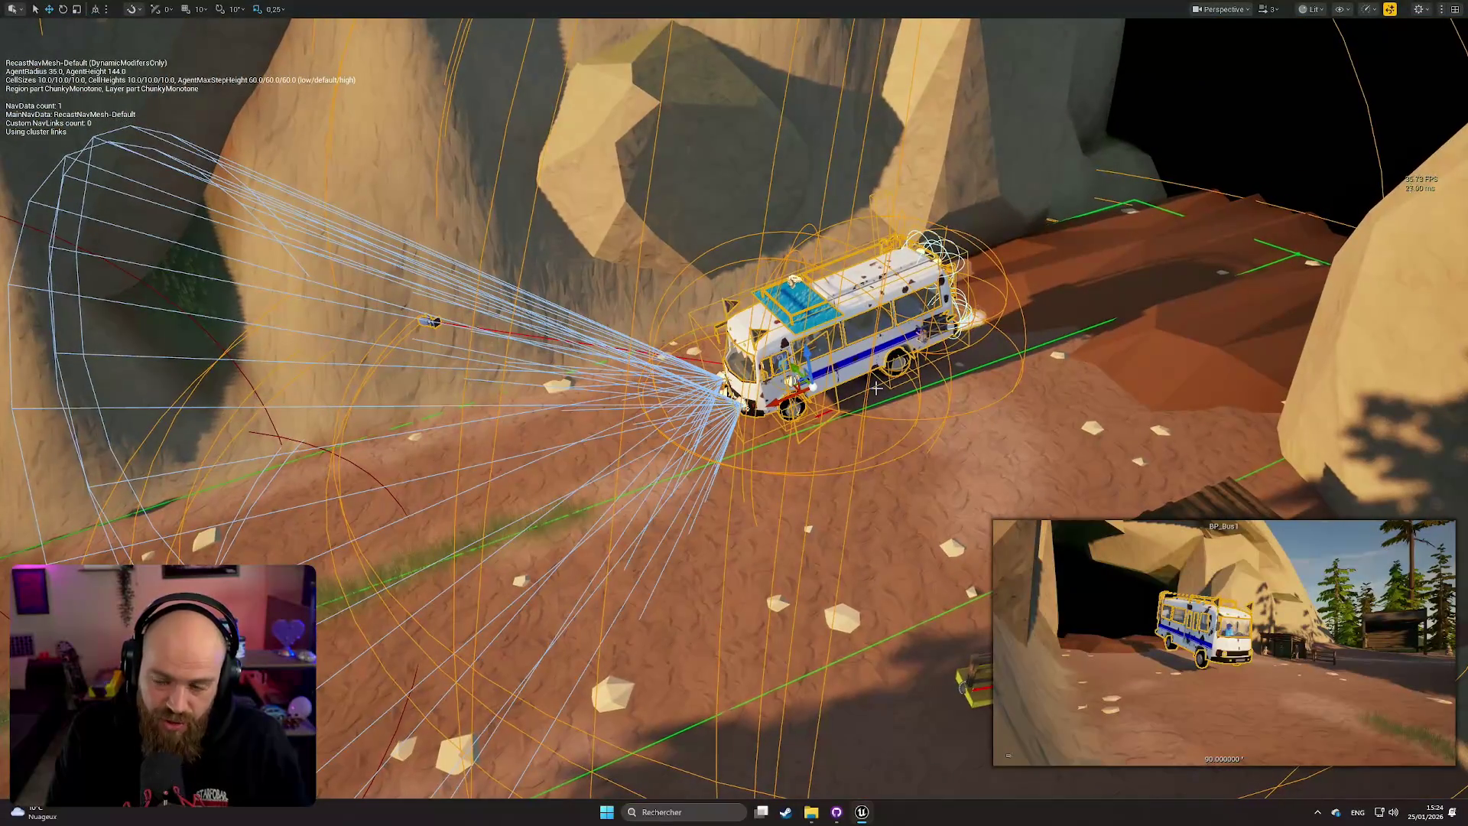
left_click(909, 379)
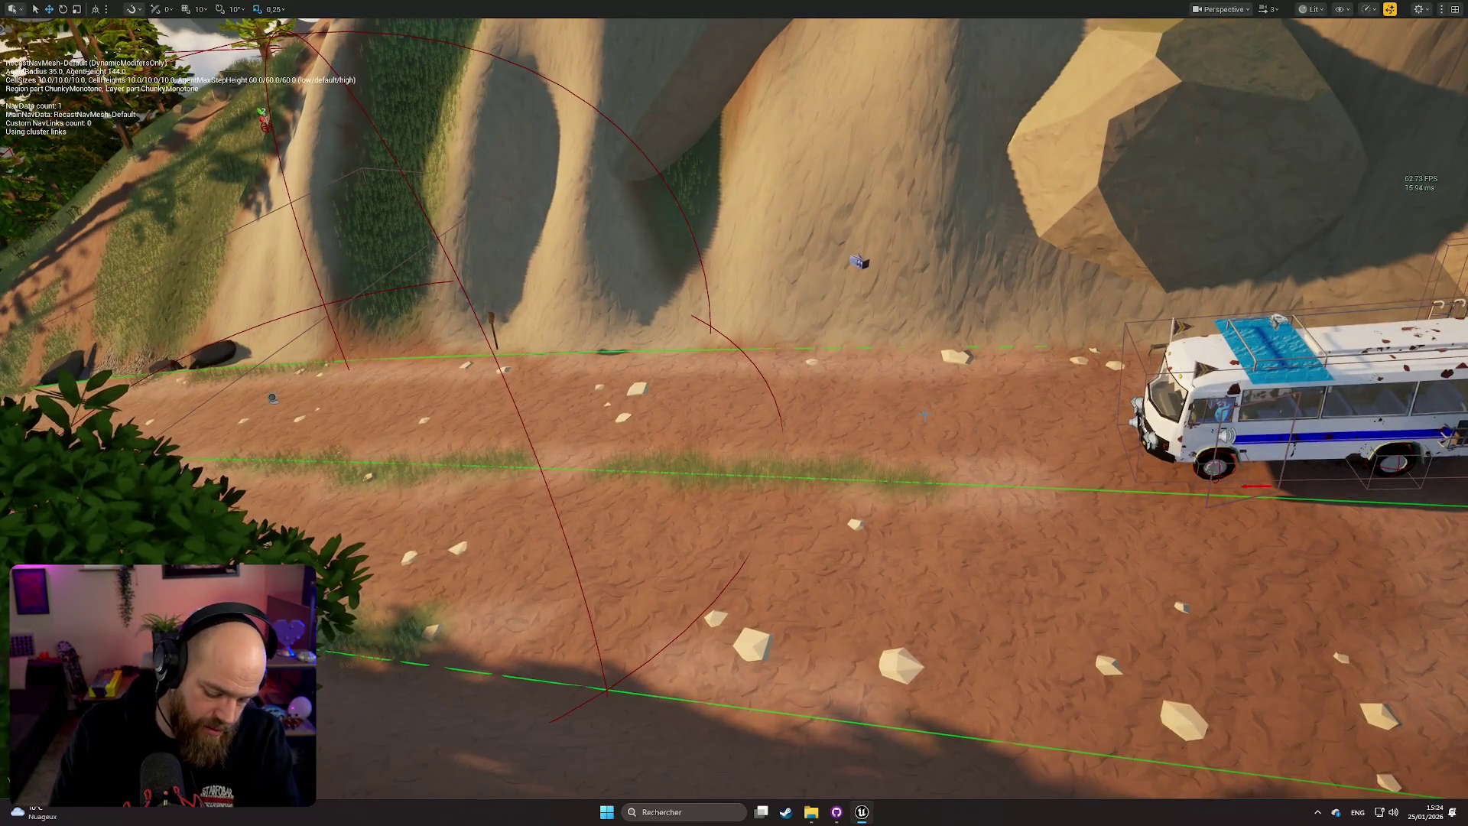
key("F11")
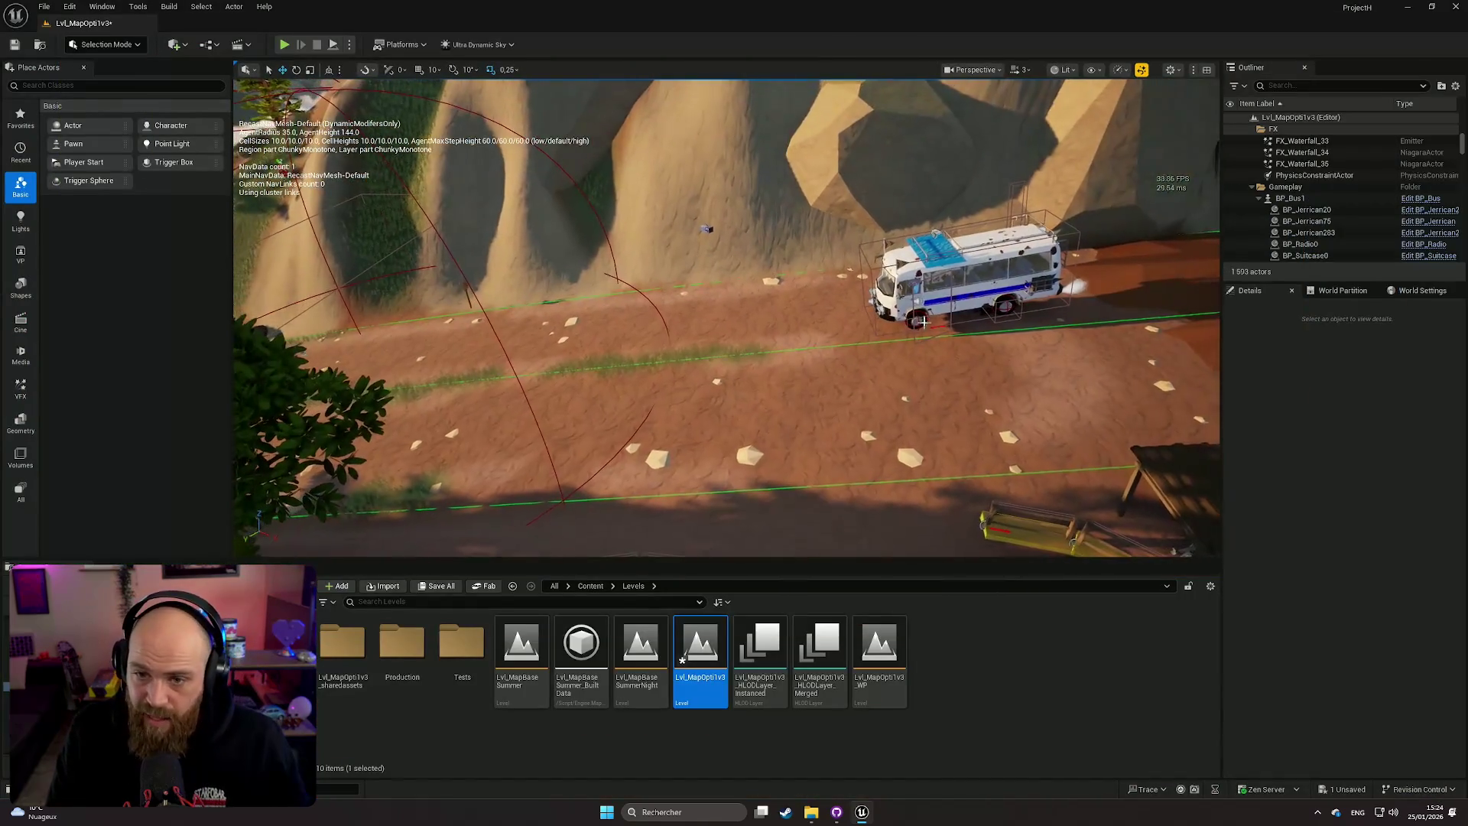
Step: Change BP_Bus1's Quantity NPCTOP from 7 to 0 in the Details panel
left_click(937, 300)
left_click(1335, 530)
type("0")
left_click(1415, 536)
left_click(994, 359)
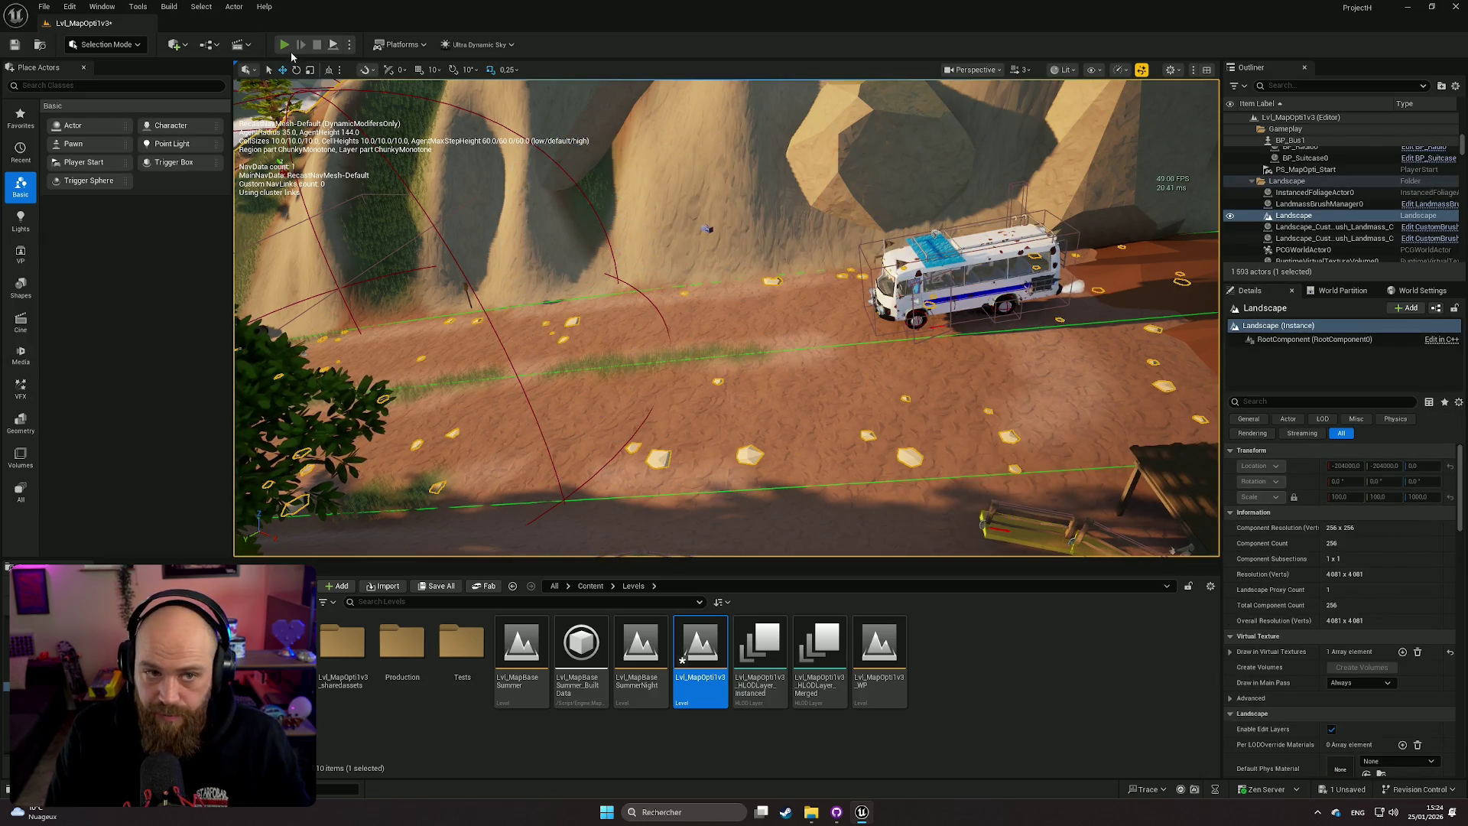
Step: Launch a new Play-in-Editor session with the toolbar Play button
left_click(288, 48)
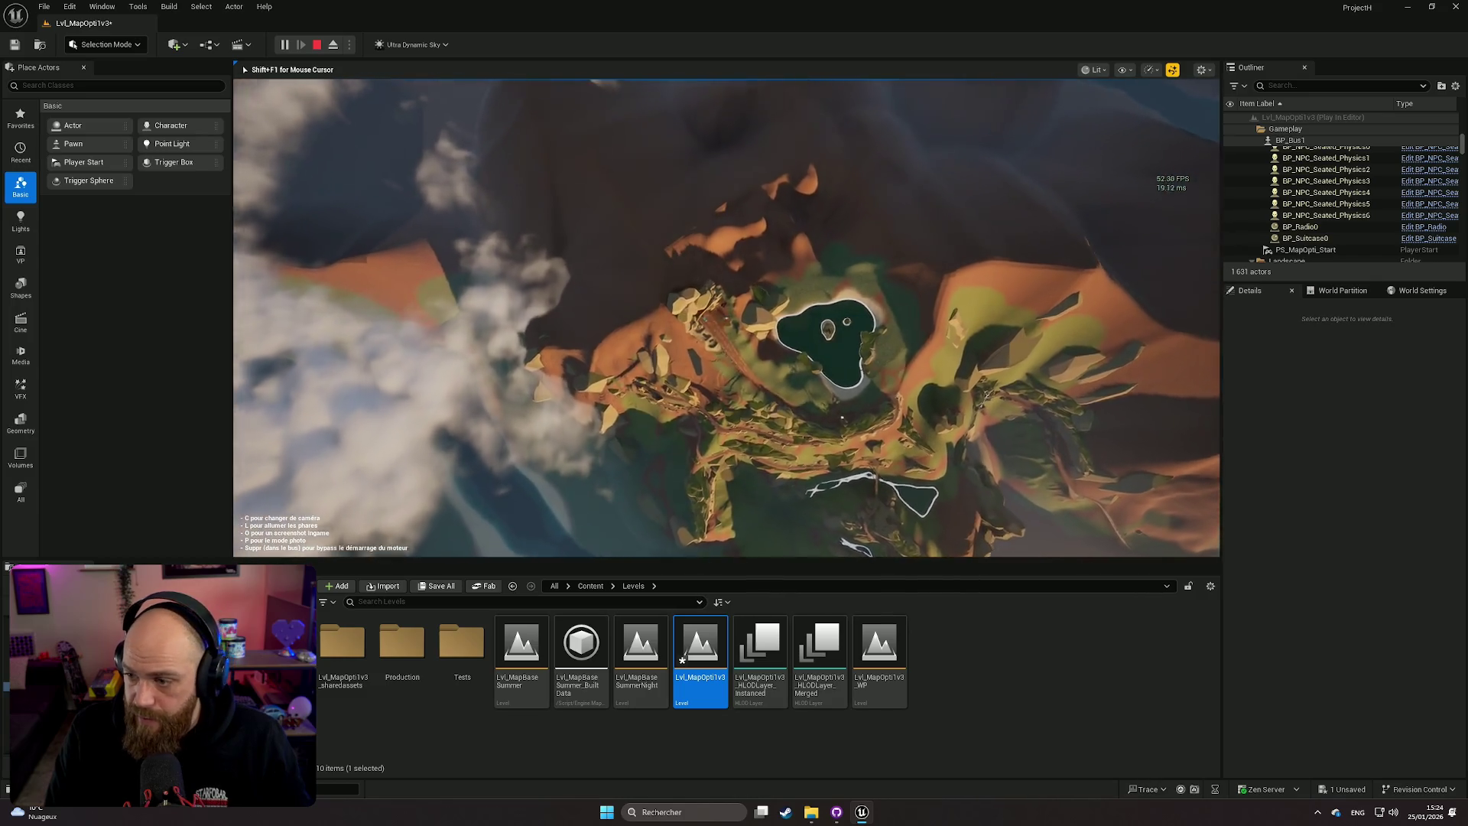